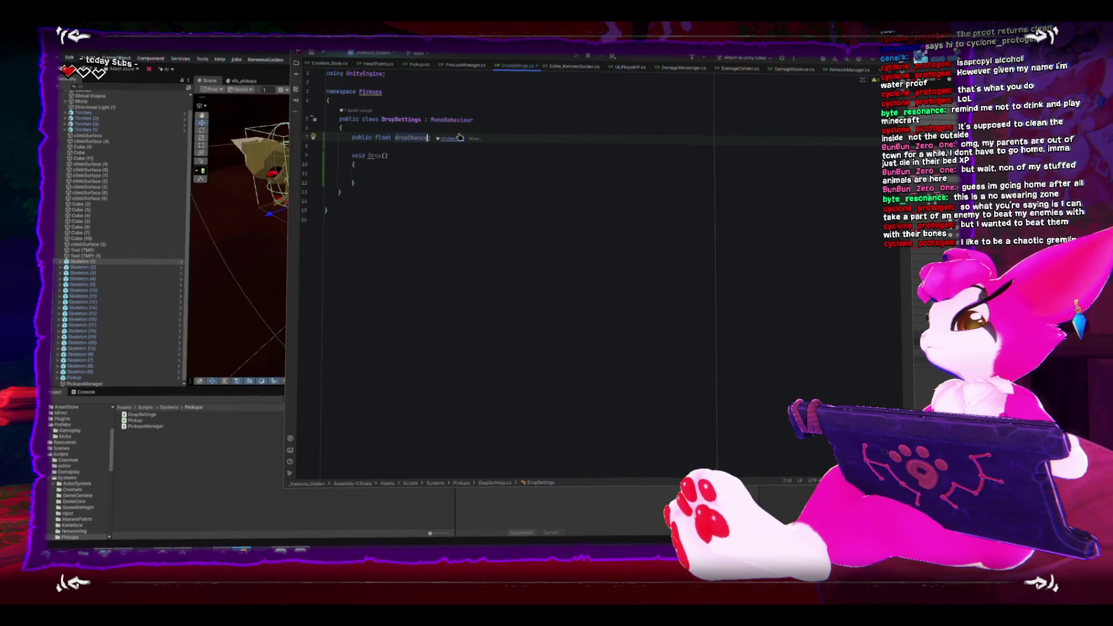
# Add a [Range(0,100)] attribute above the dropChance field
pyautogui.press('Return')
pyautogui.press('Up')
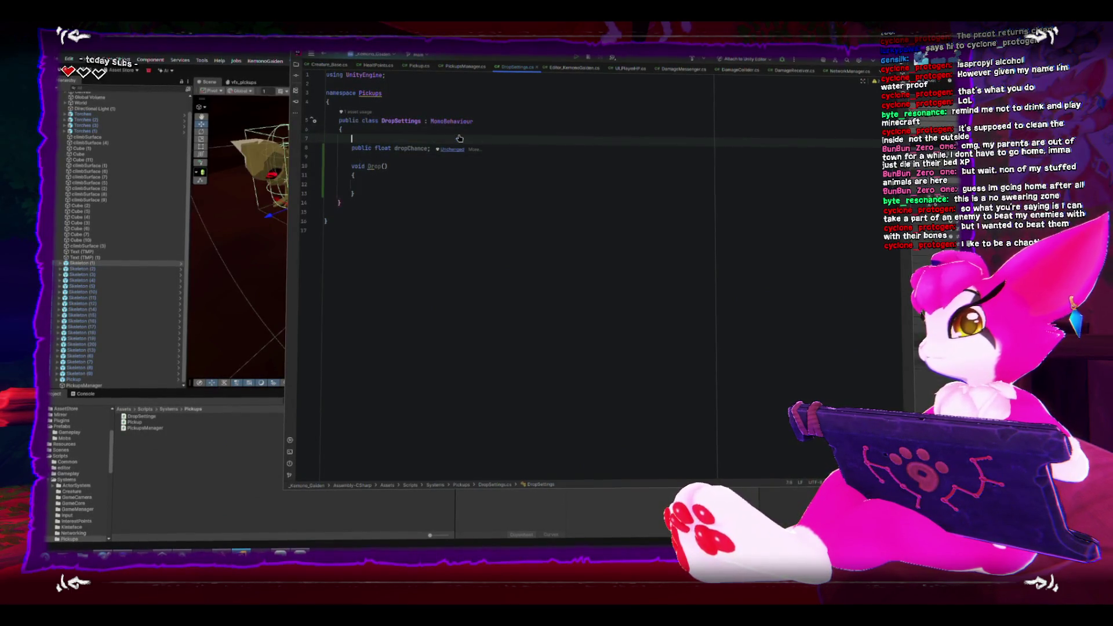
pyautogui.write('[range')
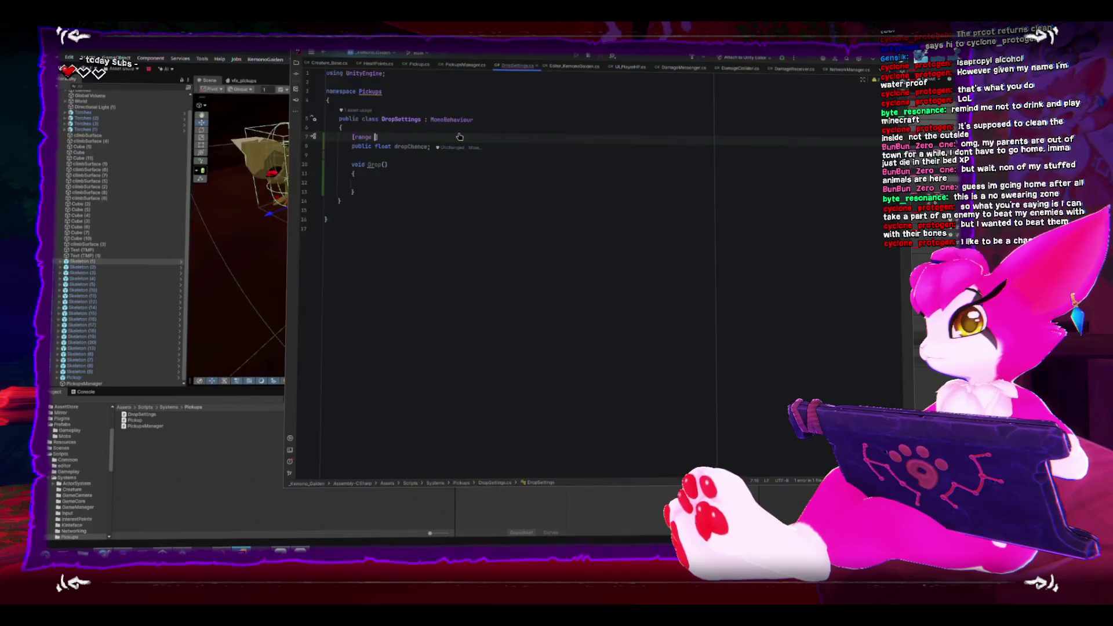
pyautogui.press('Return')
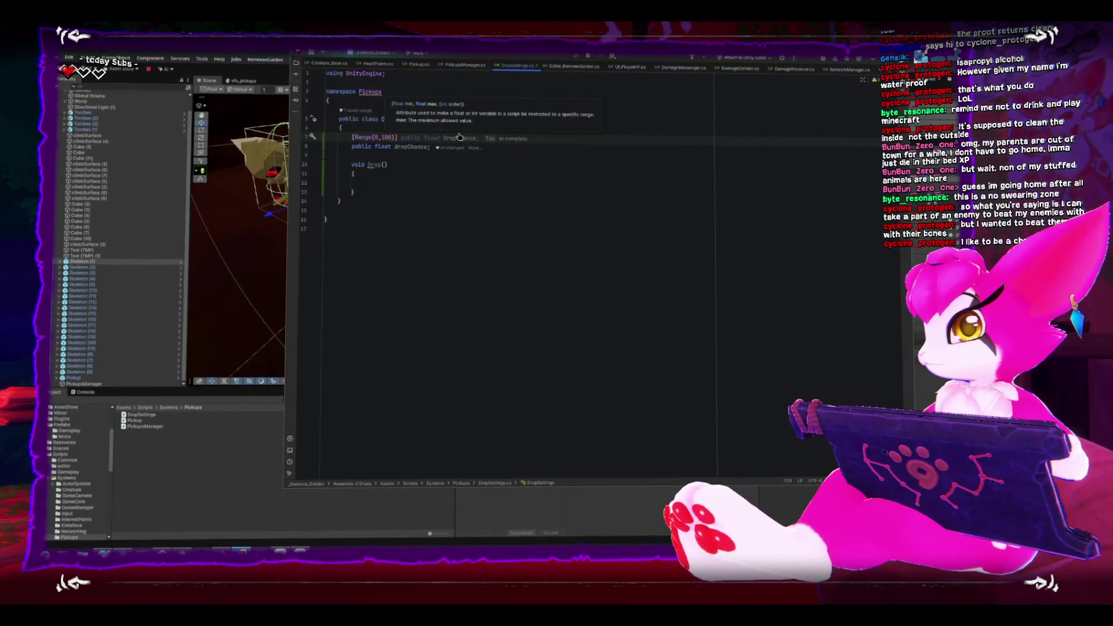
# In Drop(), roll Random.Range(0f,100f) and call PickupsManager.DropPickupAt() when chance <= dropChance
pyautogui.press('Down')
pyautogui.press('Down')
pyautogui.press('Down')
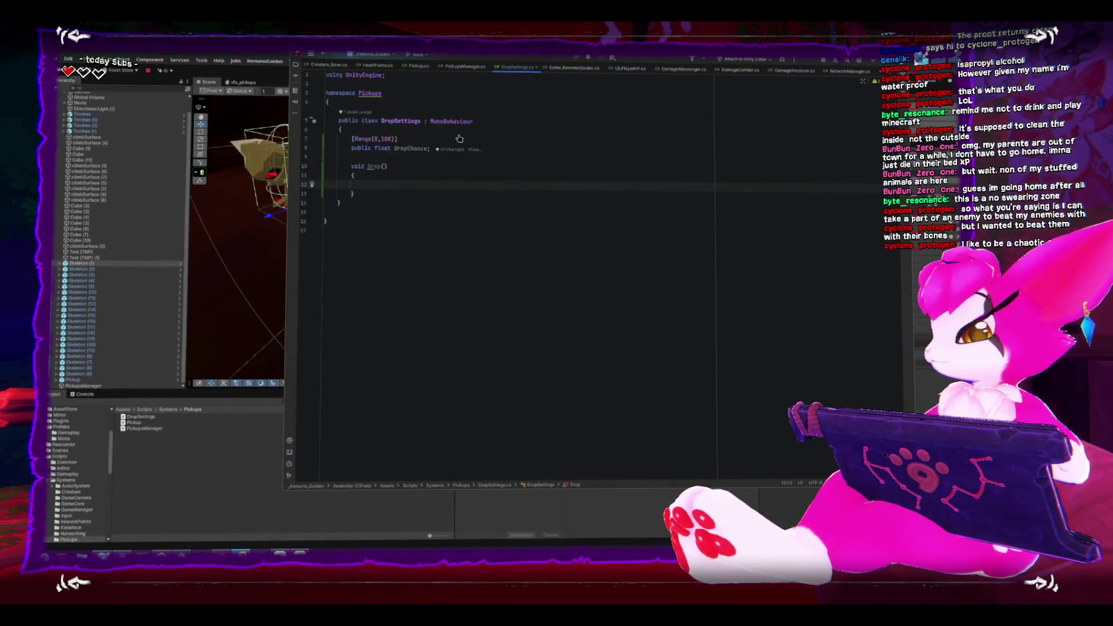
pyautogui.write('float chance = Random.Range(0f, 100f);')
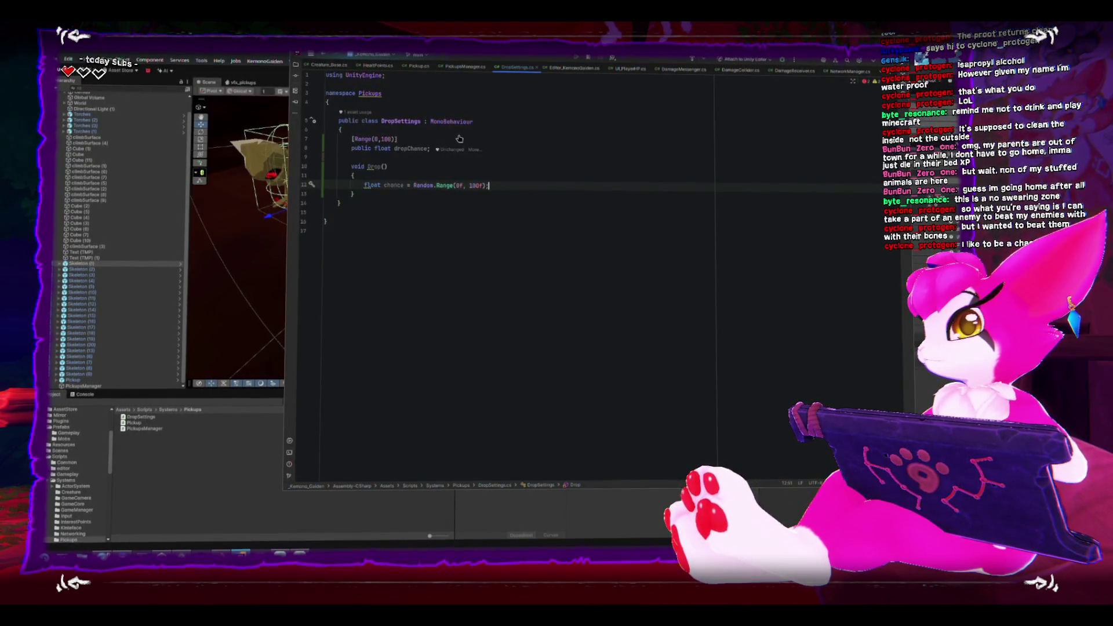
pyautogui.press('Return')
pyautogui.write('if (chance <= dropChance)')
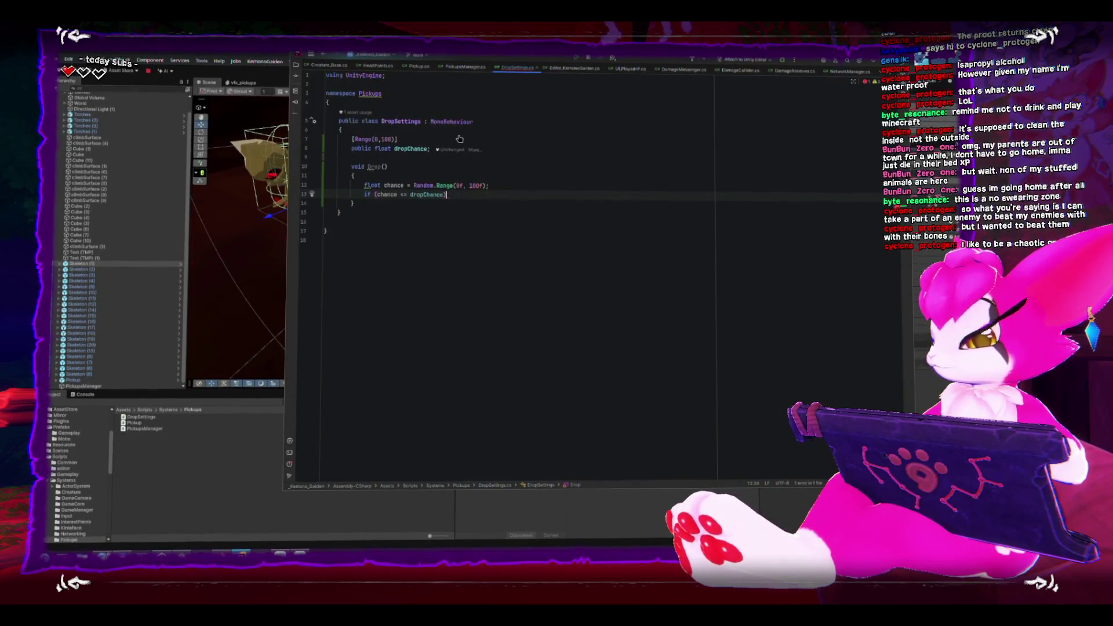
pyautogui.press('Return')
pyautogui.write('{')
pyautogui.press('Return')
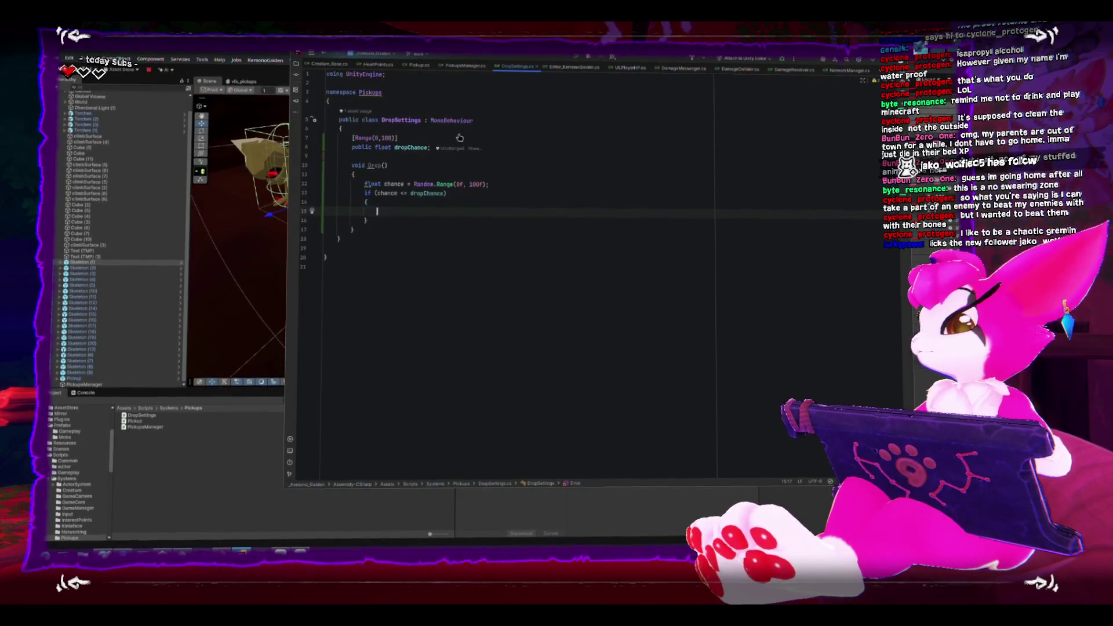
pyautogui.write('PickupsManager')
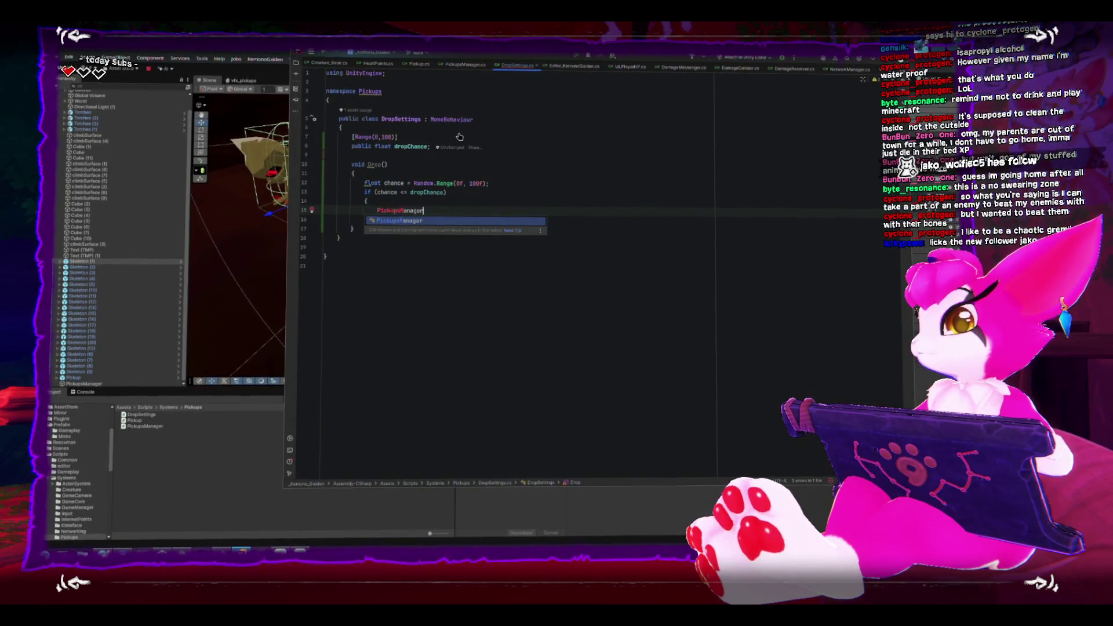
pyautogui.write('.d')
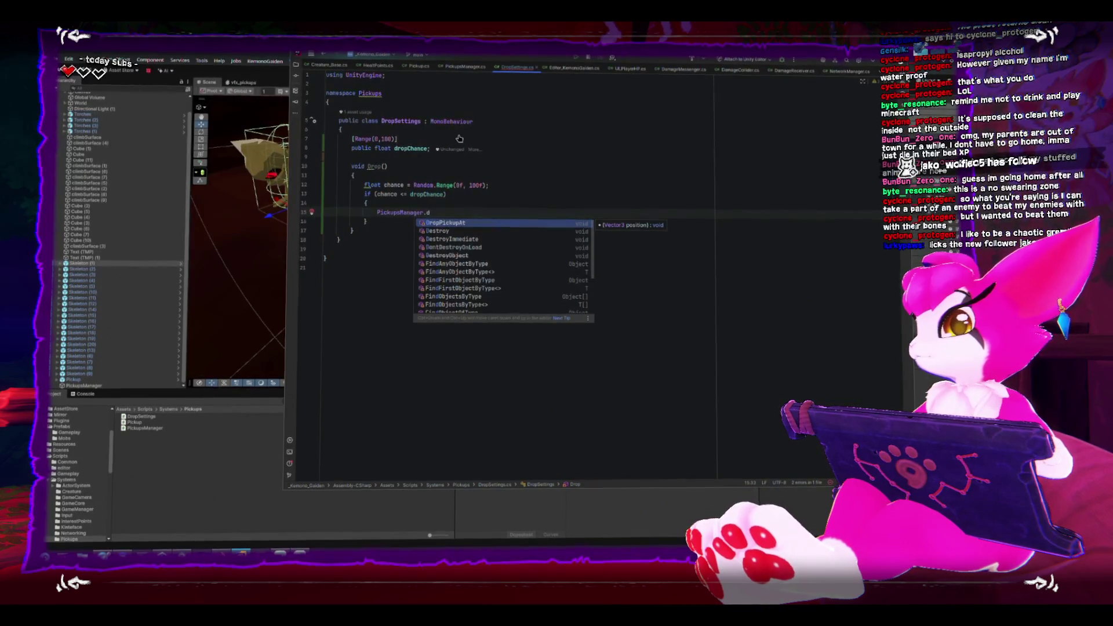
pyautogui.press('Return')
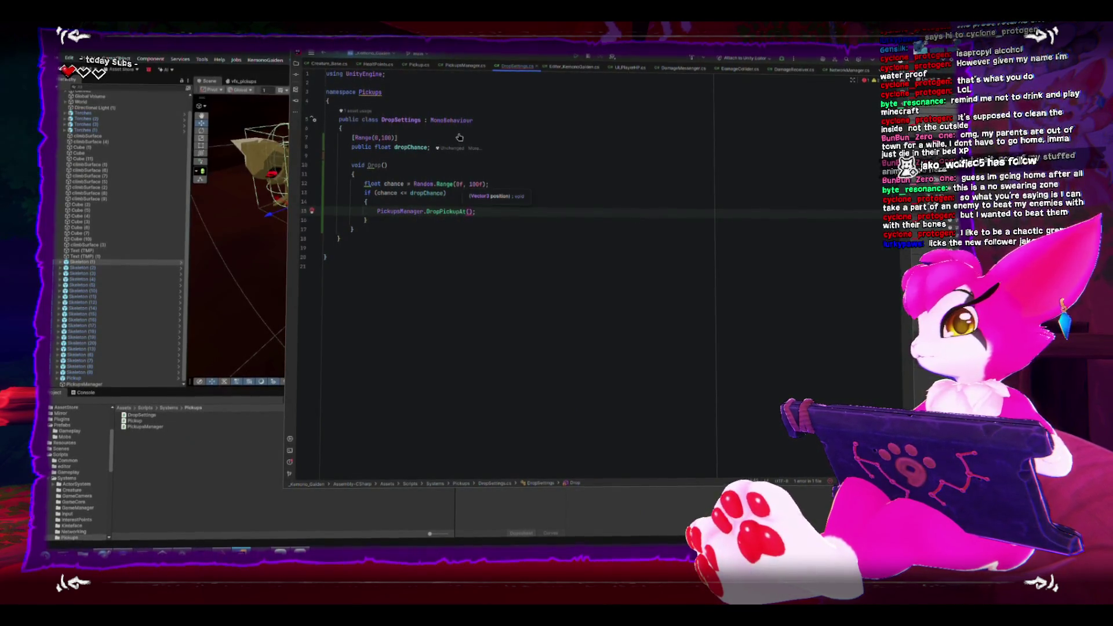
pyautogui.press('Up')
pyautogui.press('Up')
pyautogui.press('Up')
pyautogui.press('Return')
# Declare a public Transform dropPosition field below dropChance
pyautogui.press('Up')
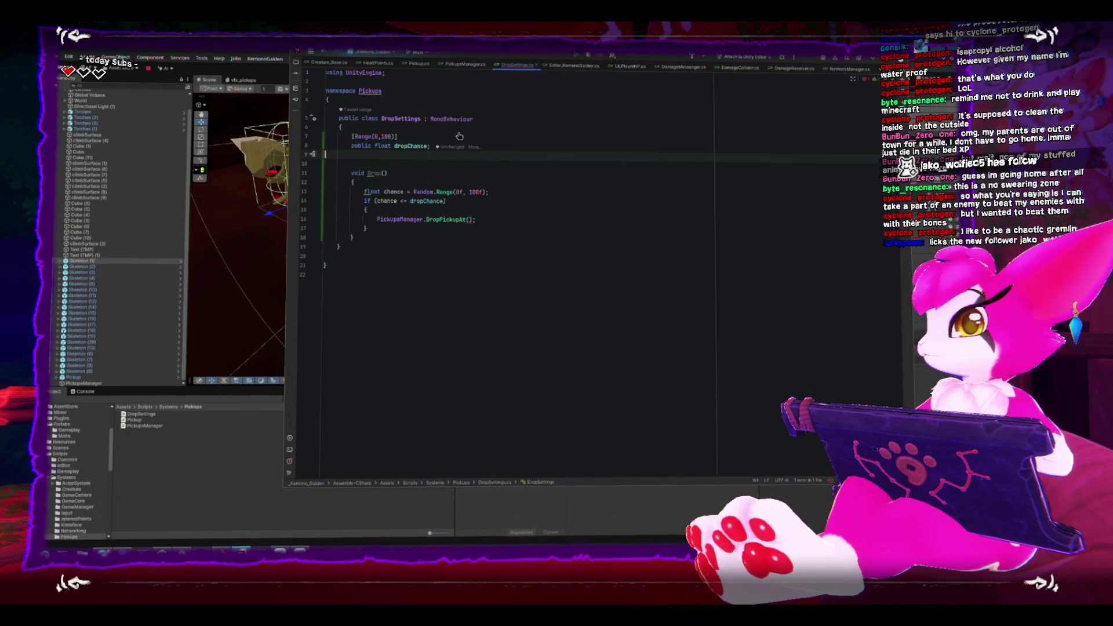
pyautogui.press('Return')
pyautogui.write('public Trans')
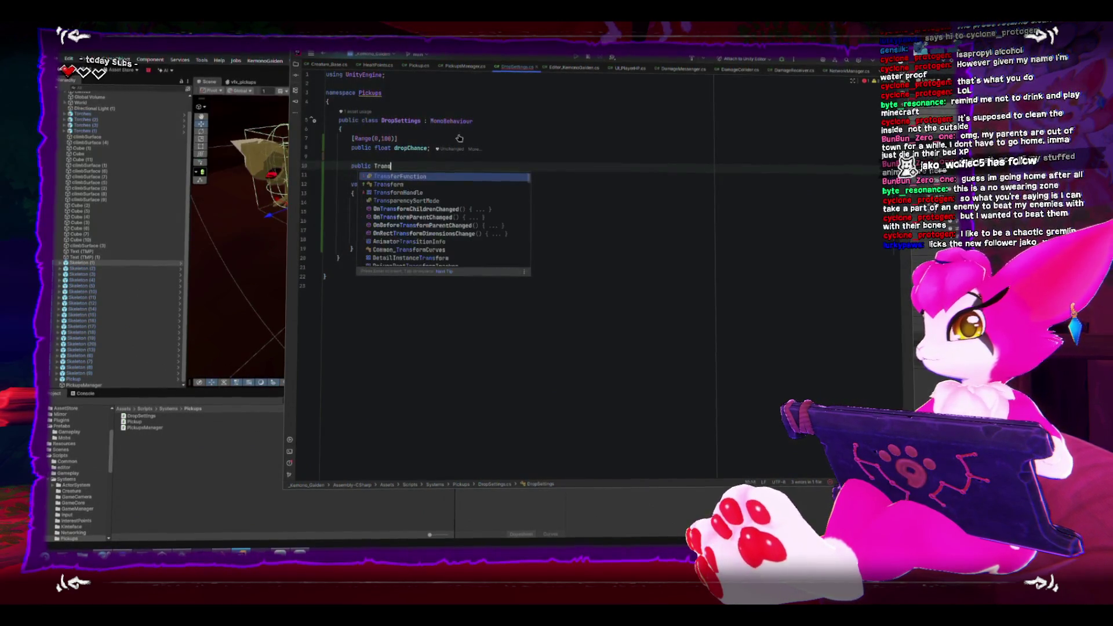
pyautogui.write('form drop')
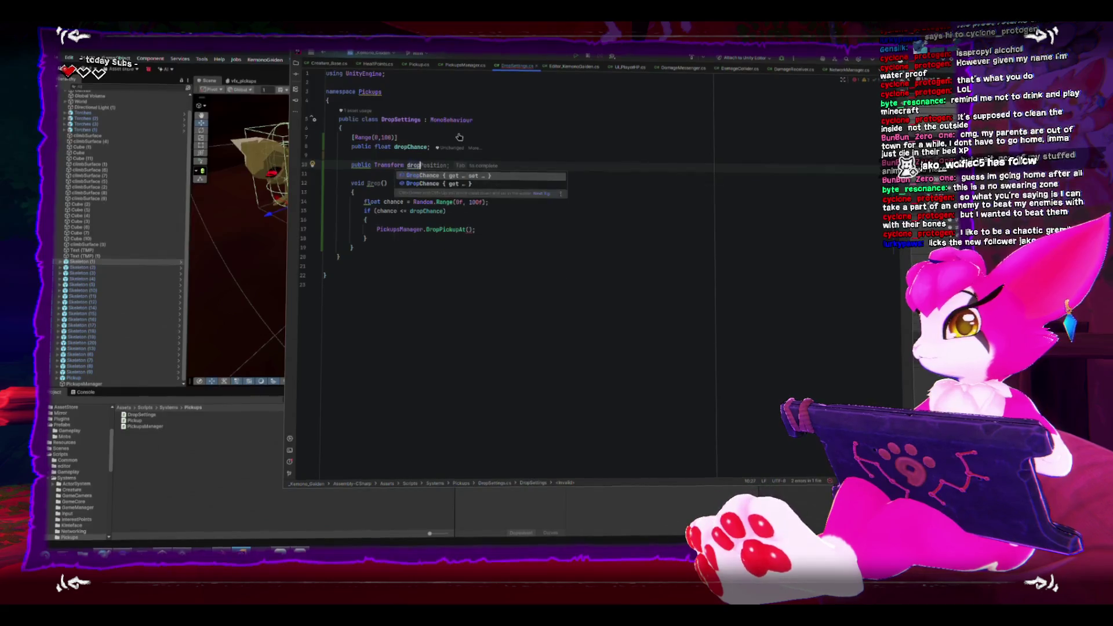
pyautogui.press('Tab')
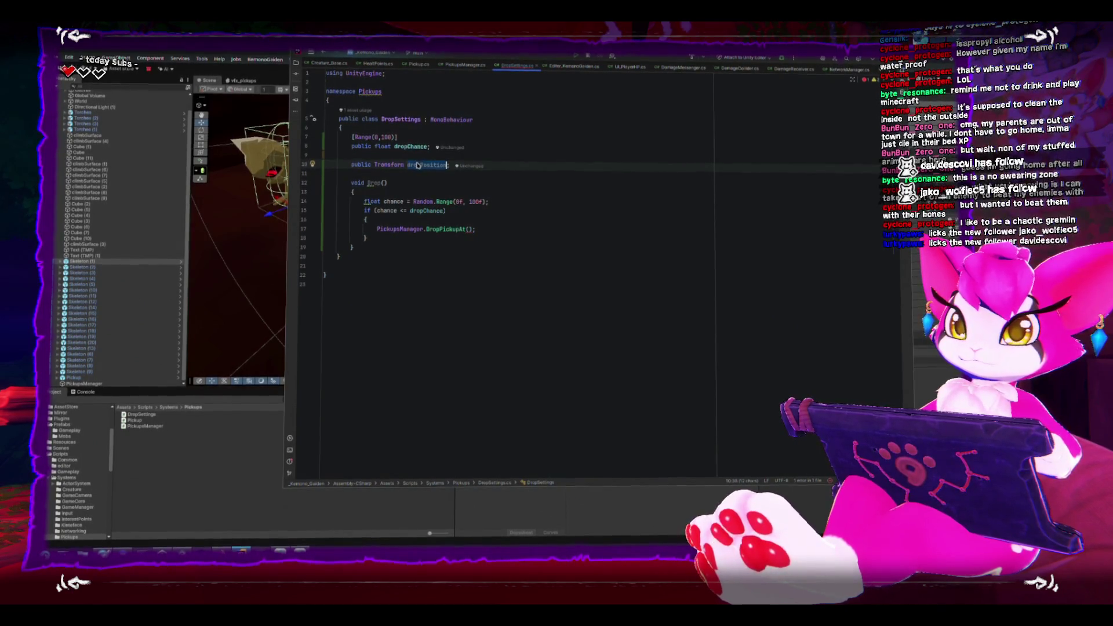
# Pass dropPosition.position as the argument to PickupsManager.DropPickupAt
pyautogui.click(469, 228)
pyautogui.write('dropPosition')
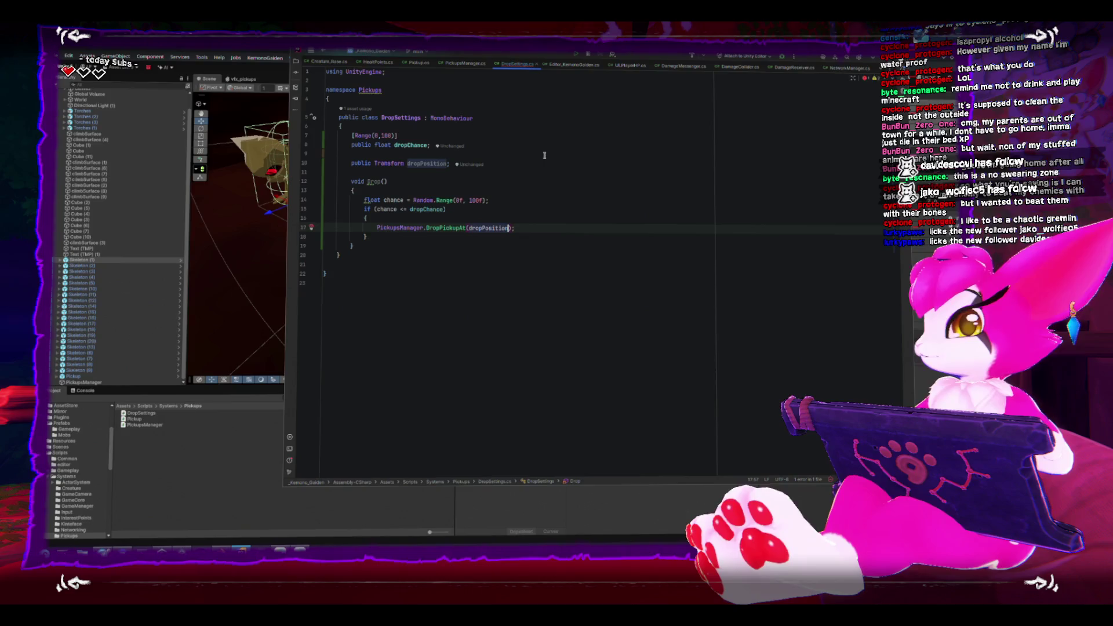
pyautogui.write('.position')
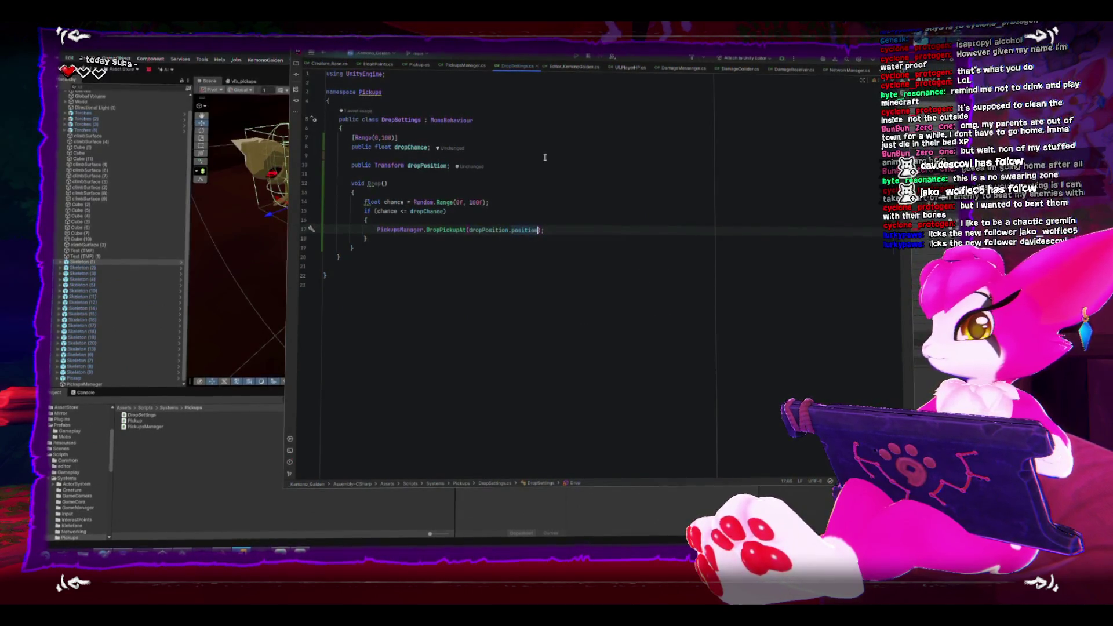
pyautogui.press('Down')
pyautogui.press('Down')
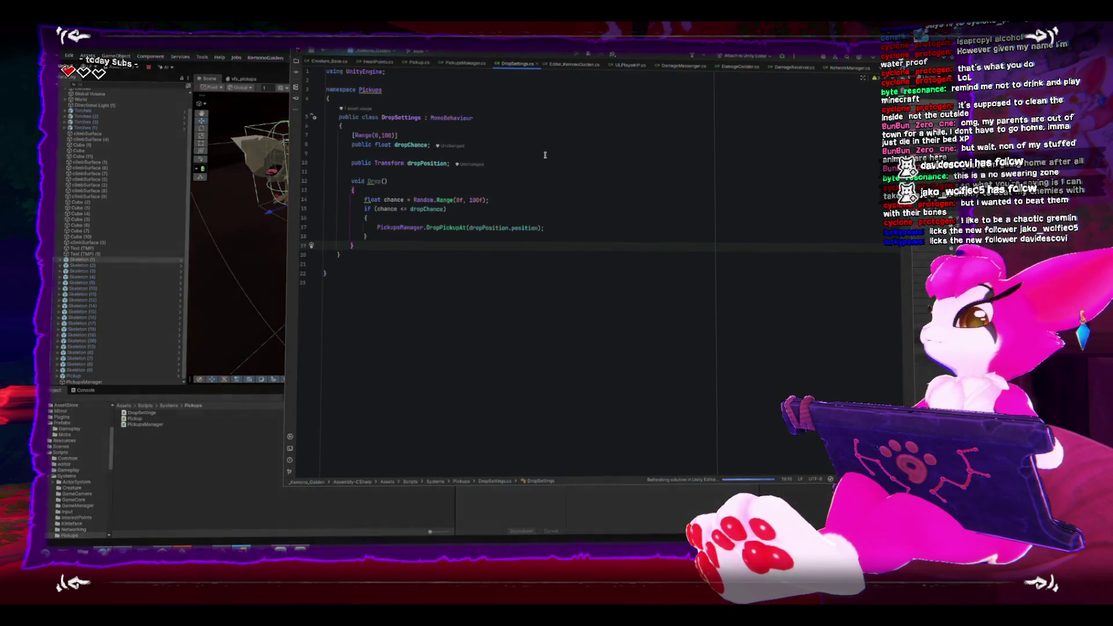
# Back in Unity, create an empty child of Skeleton (1) named DropPosition and frame it
pyautogui.click(238, 49)
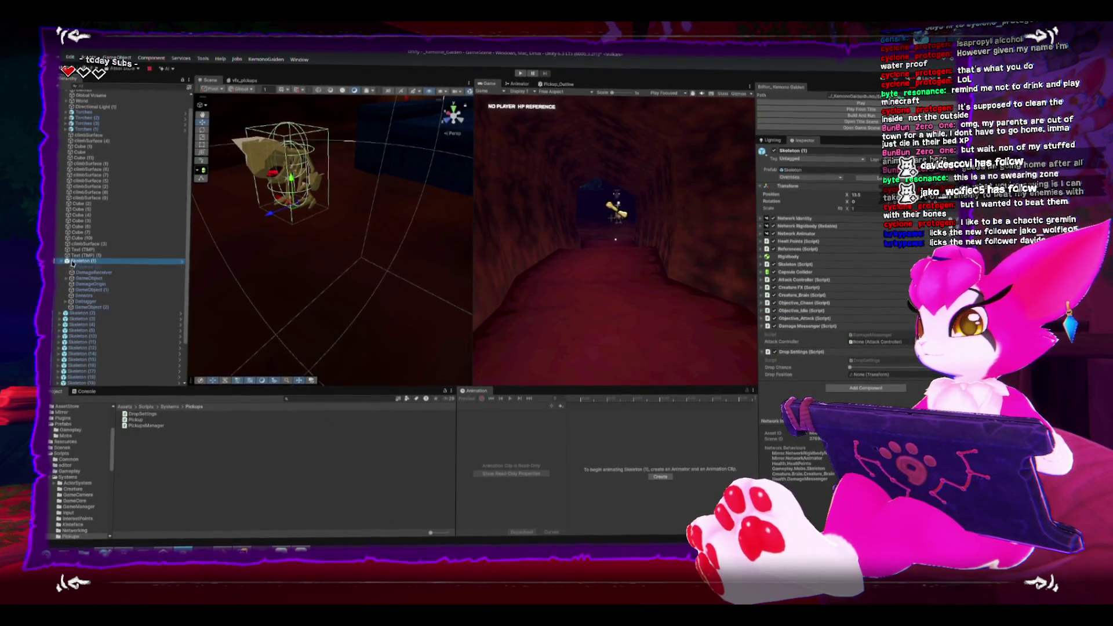
pyautogui.rightClick(72, 263)
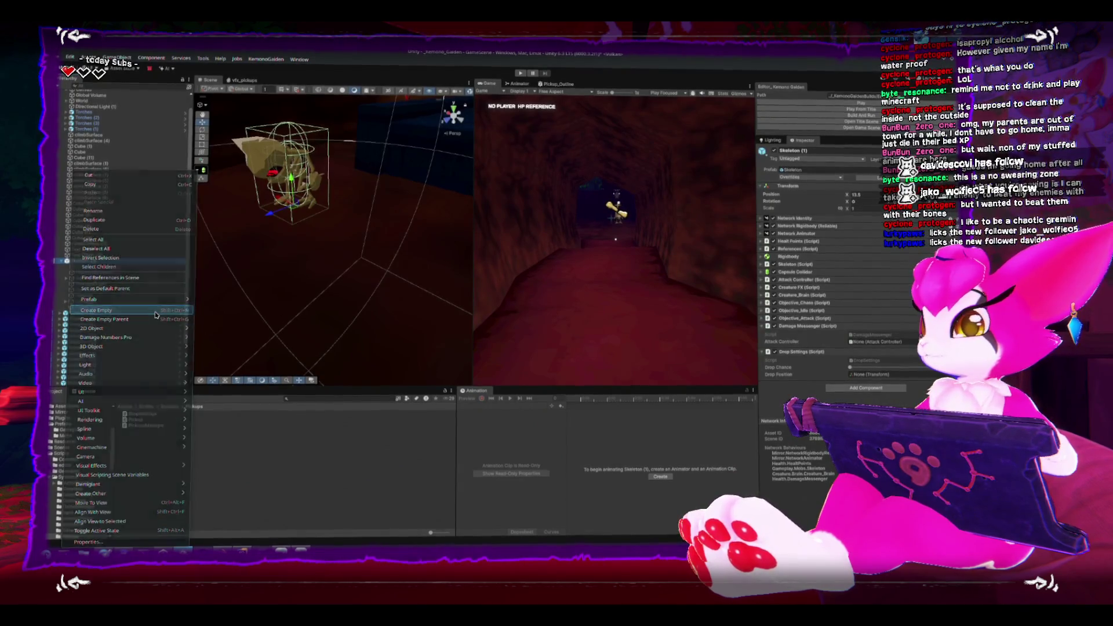
pyautogui.click(116, 311)
pyautogui.write('Drop')
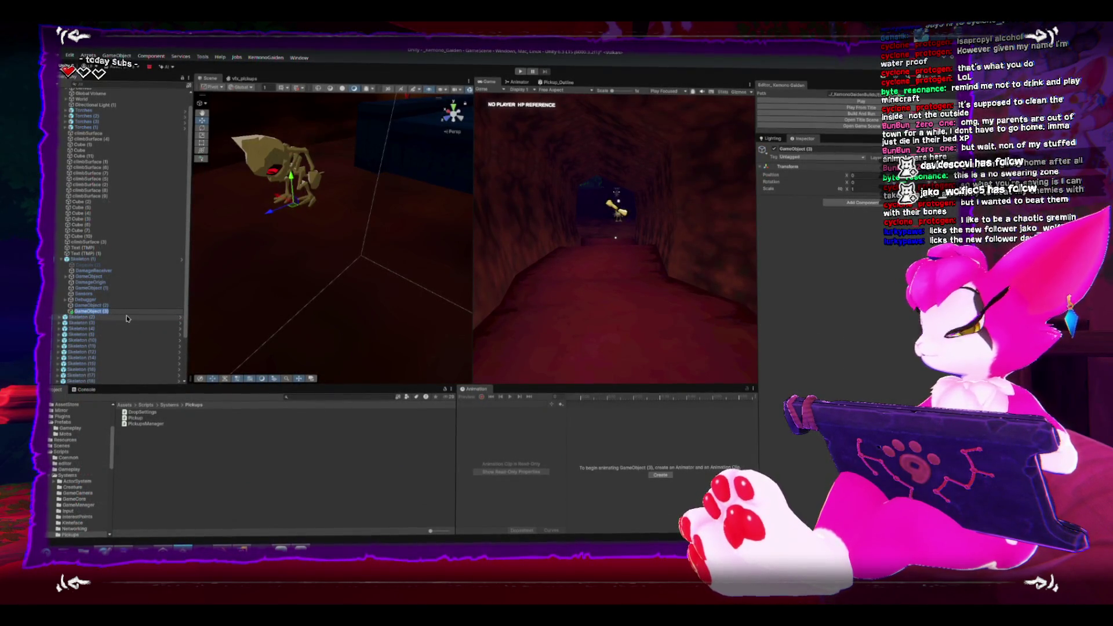
pyautogui.write('Position')
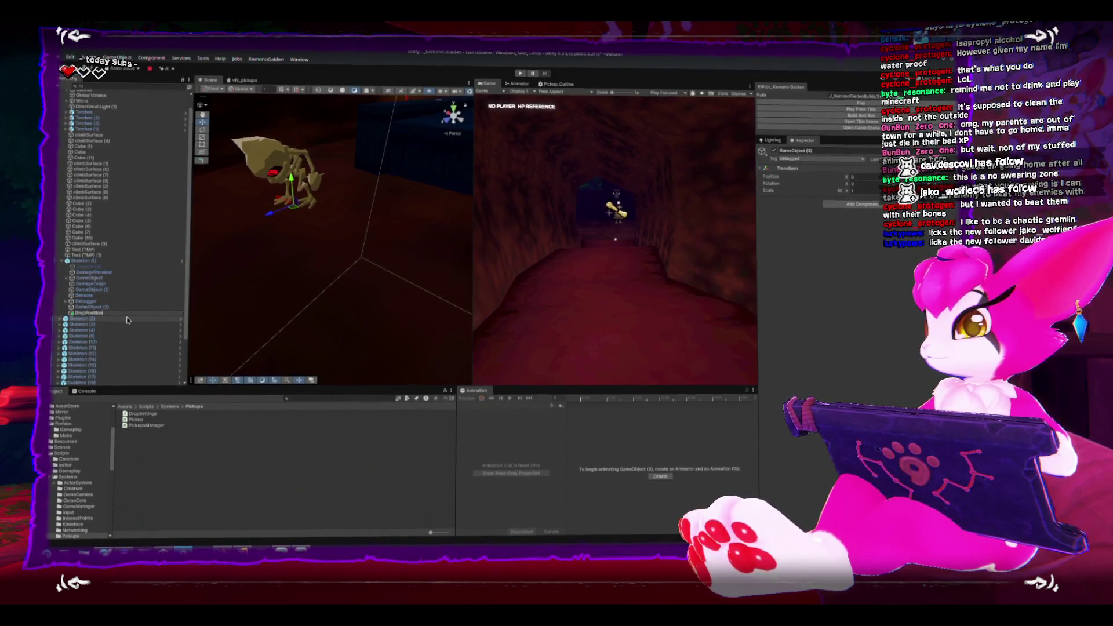
pyautogui.press('Return')
pyautogui.press('f')
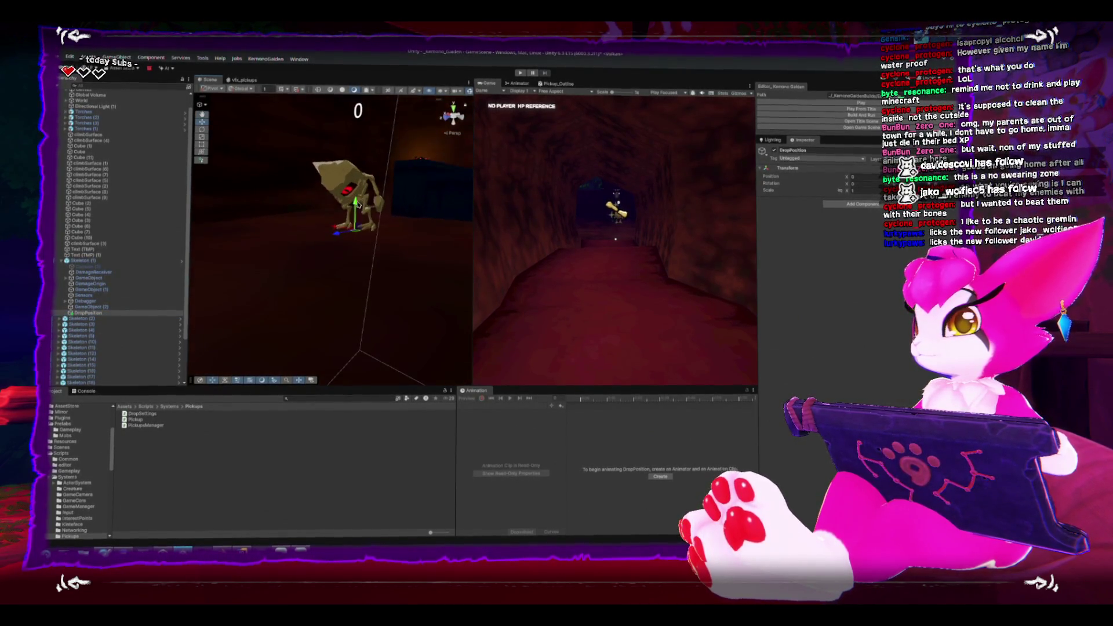
# Assign DropPosition to Skeleton (1)'s Drop Position field, then maximize the Game view with Shift+Space
pyautogui.click(348, 185)
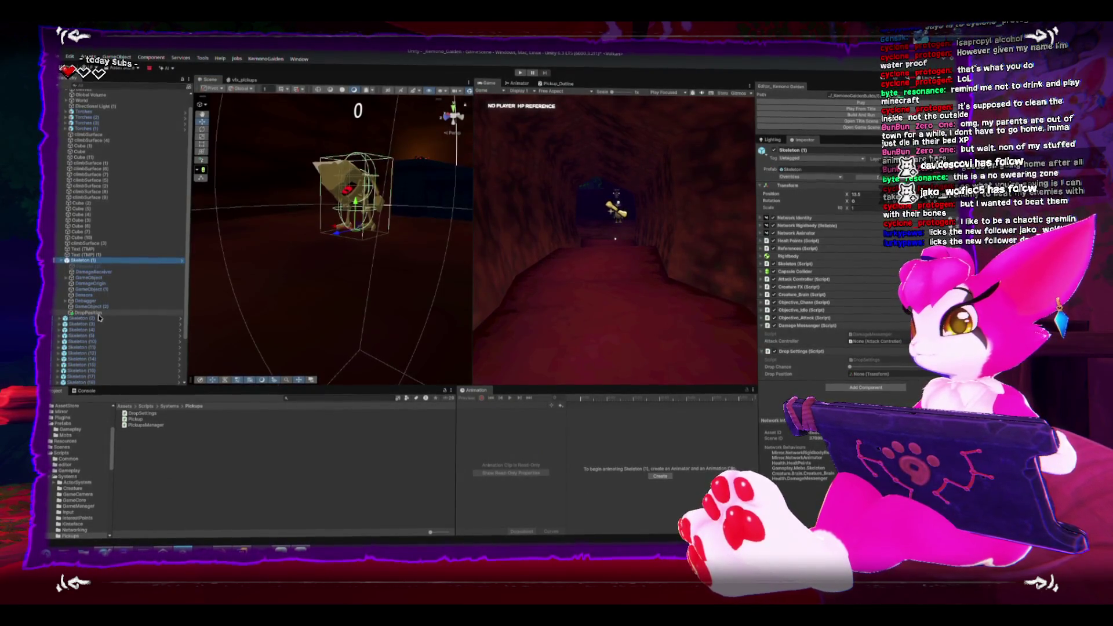
pyautogui.moveTo(88, 311); pyautogui.dragTo(873, 374)
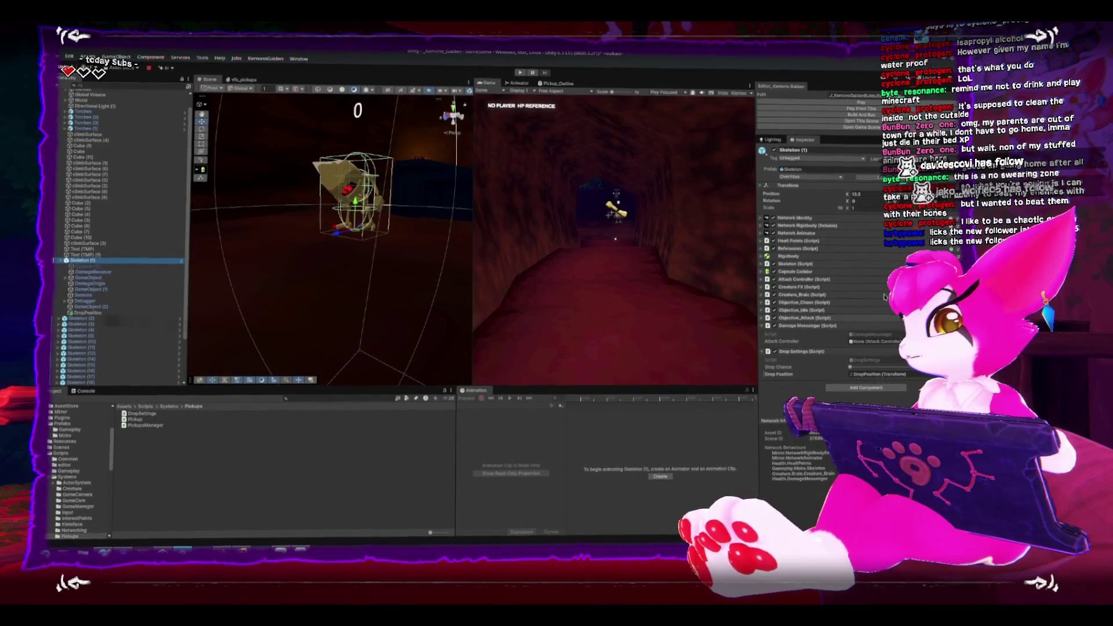
pyautogui.moveTo(354, 261); pyautogui.dragTo(334, 264)
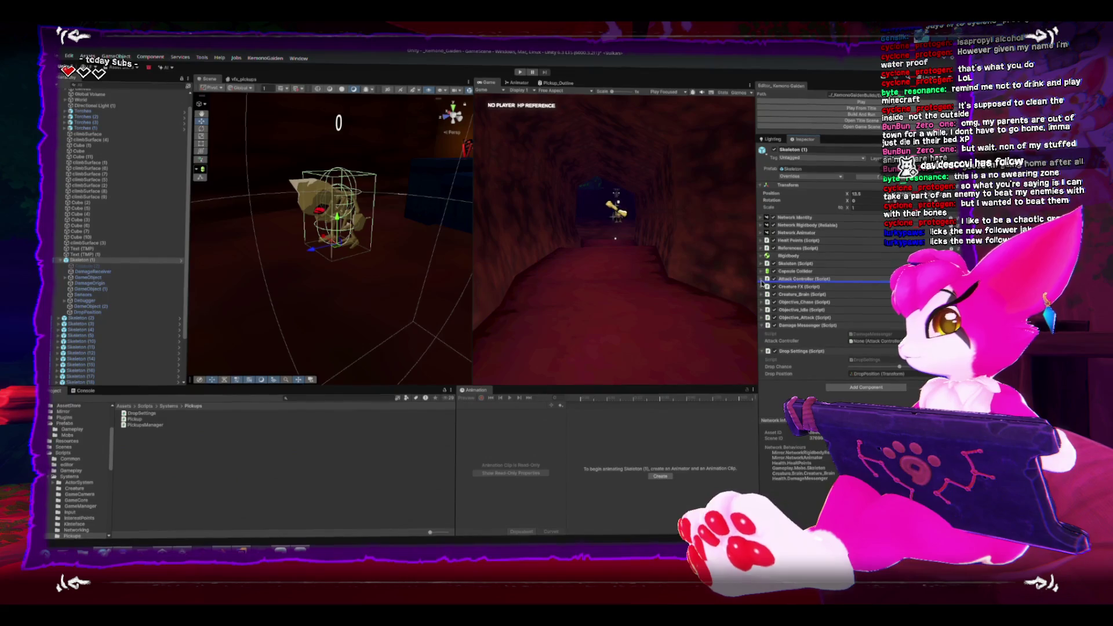
pyautogui.moveTo(421, 241); pyautogui.dragTo(531, 219)
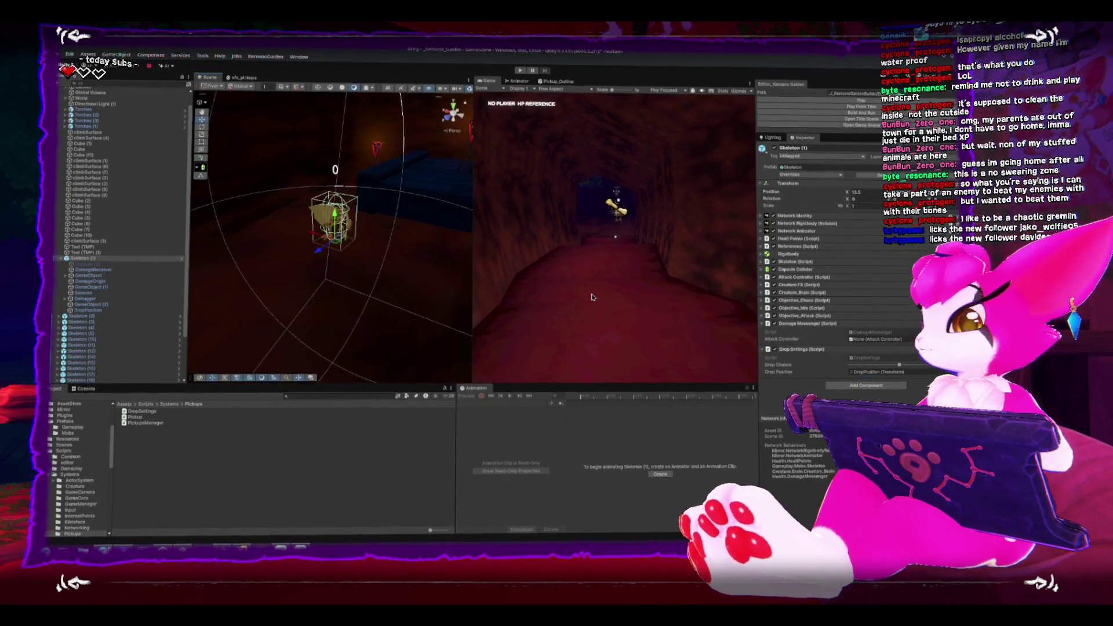
pyautogui.hotkey('shift', 'space')
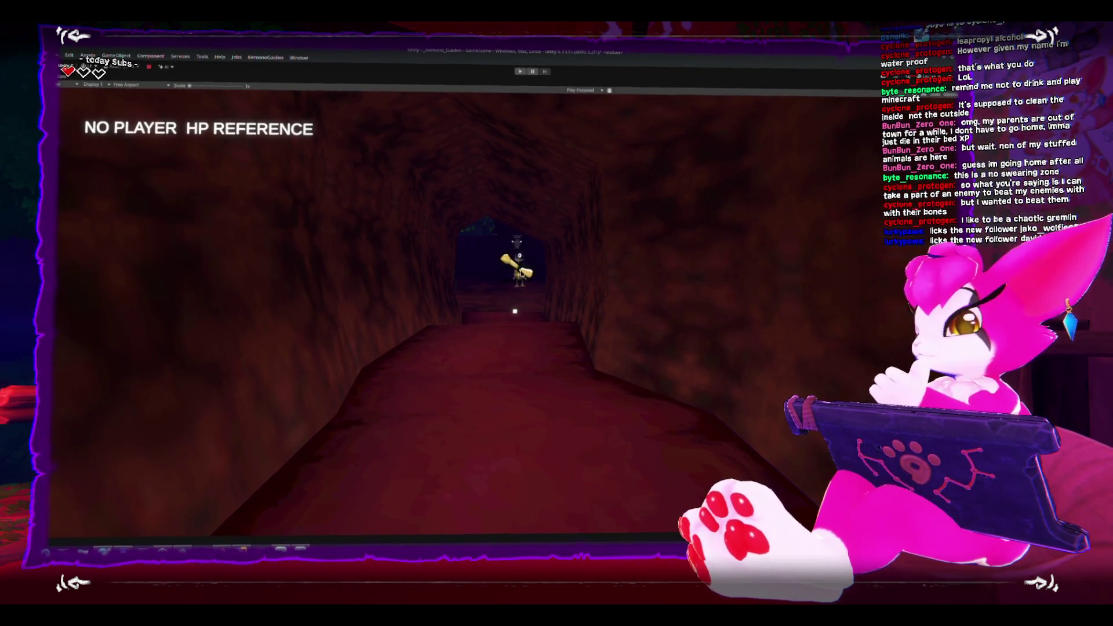
# Stop, restart, then stop the game again to return to edit mode
pyautogui.click(520, 73)
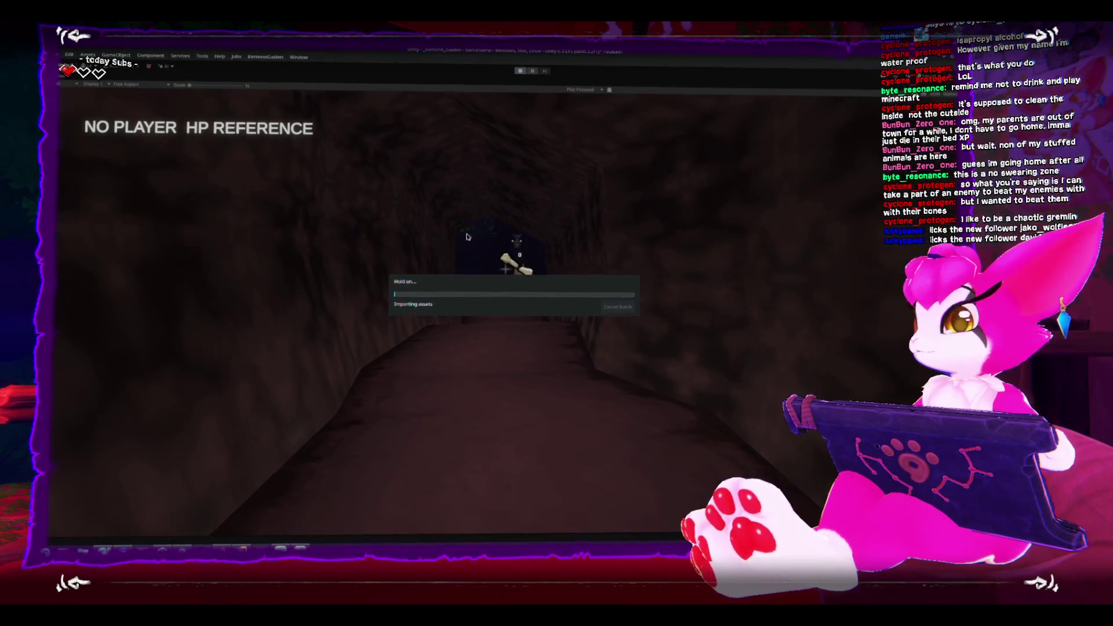
pyautogui.click(521, 73)
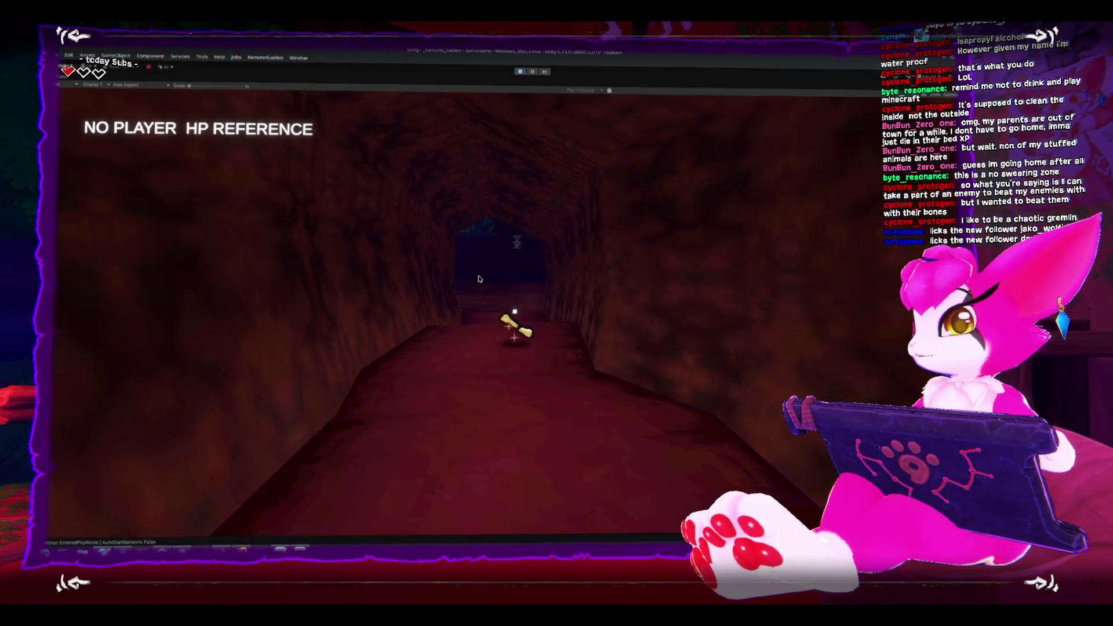
pyautogui.click(521, 73)
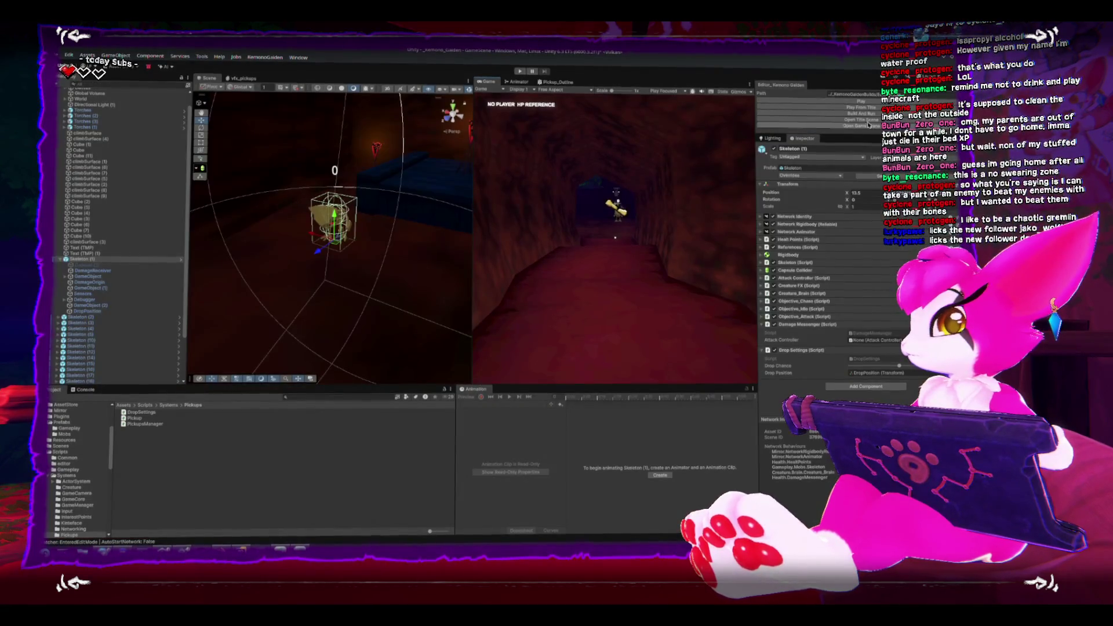
# Play-test the skeleton, stop, and move Objective_Chase higher among its components
pyautogui.click(860, 103)
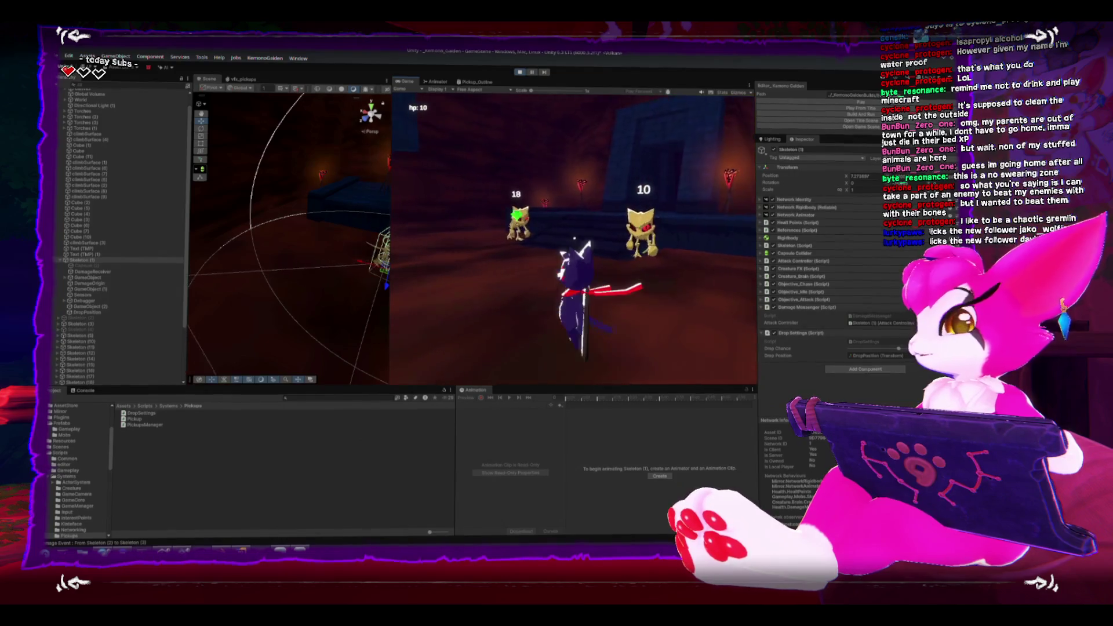
pyautogui.press('Escape')
pyautogui.click(519, 74)
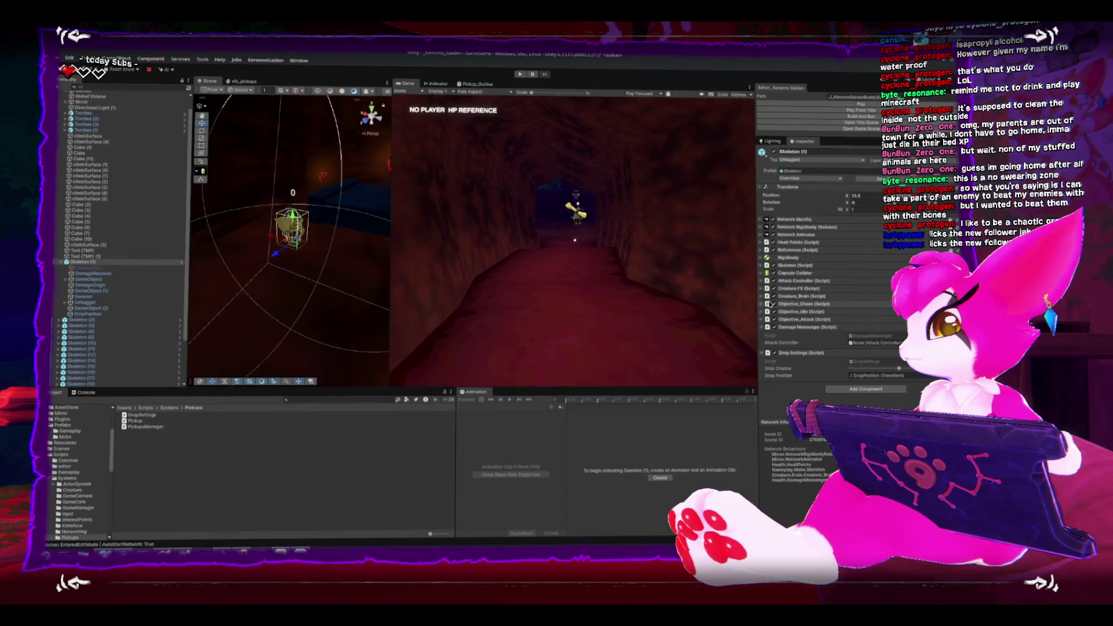
pyautogui.moveTo(771, 304)
pyautogui.mouseDown()
pyautogui.moveTo(762, 284)
pyautogui.moveTo(772, 315)
pyautogui.mouseUp()
# Add a second Heal Points On Death listener targeting Skeleton (1)'s Drop Settings, then edit the DropSettings script
pyautogui.click(761, 243)
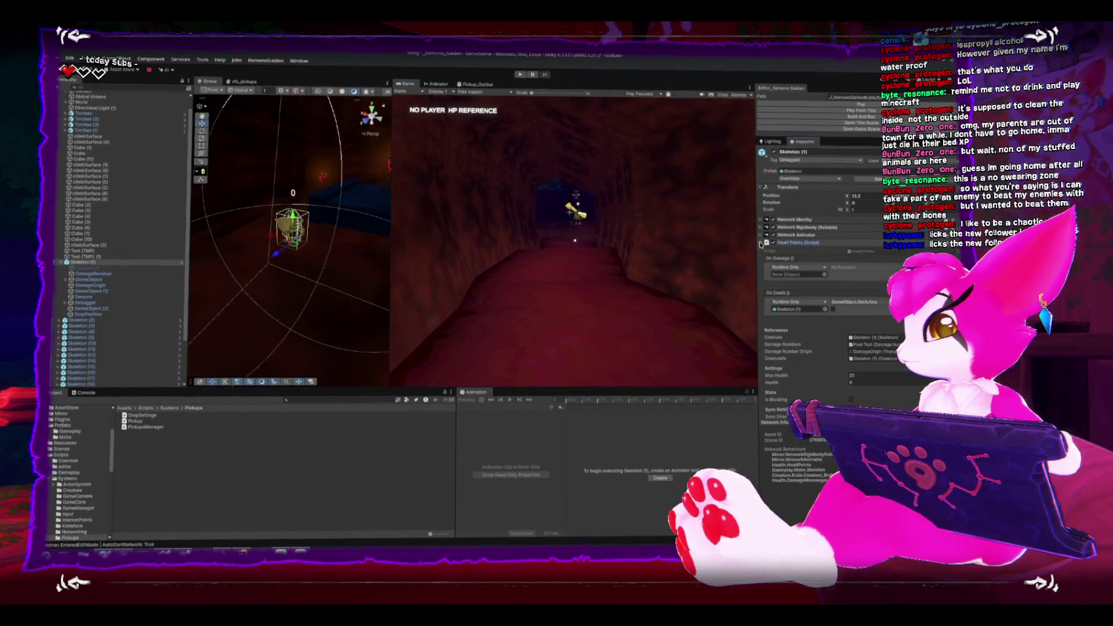
pyautogui.scroll(-3, 793, 269)
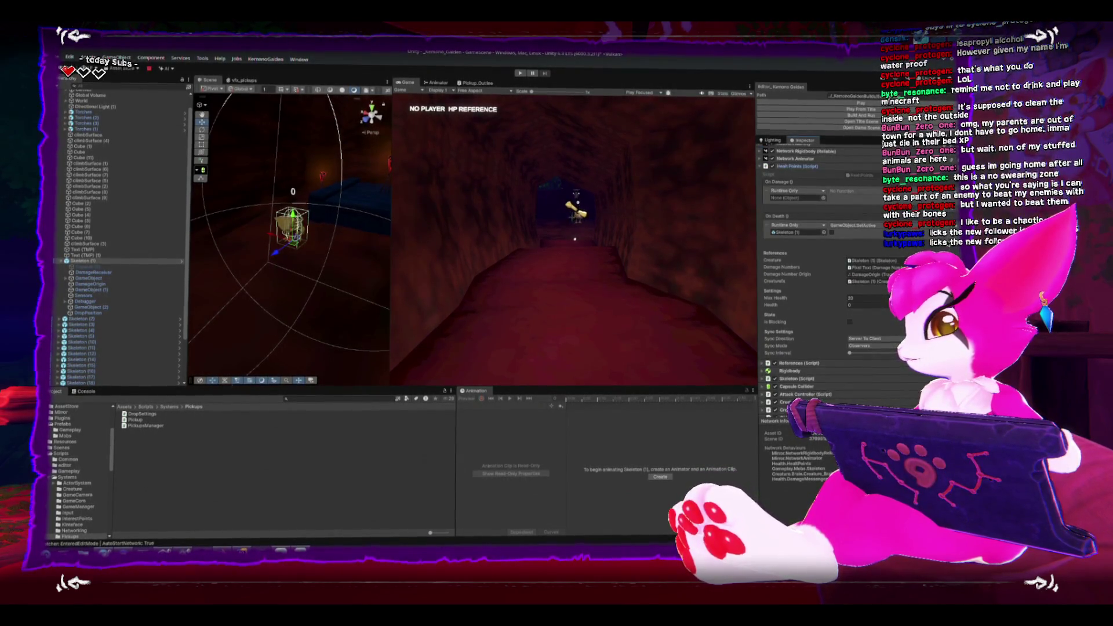
pyautogui.click(872, 257)
pyautogui.scroll(-4, 788, 185)
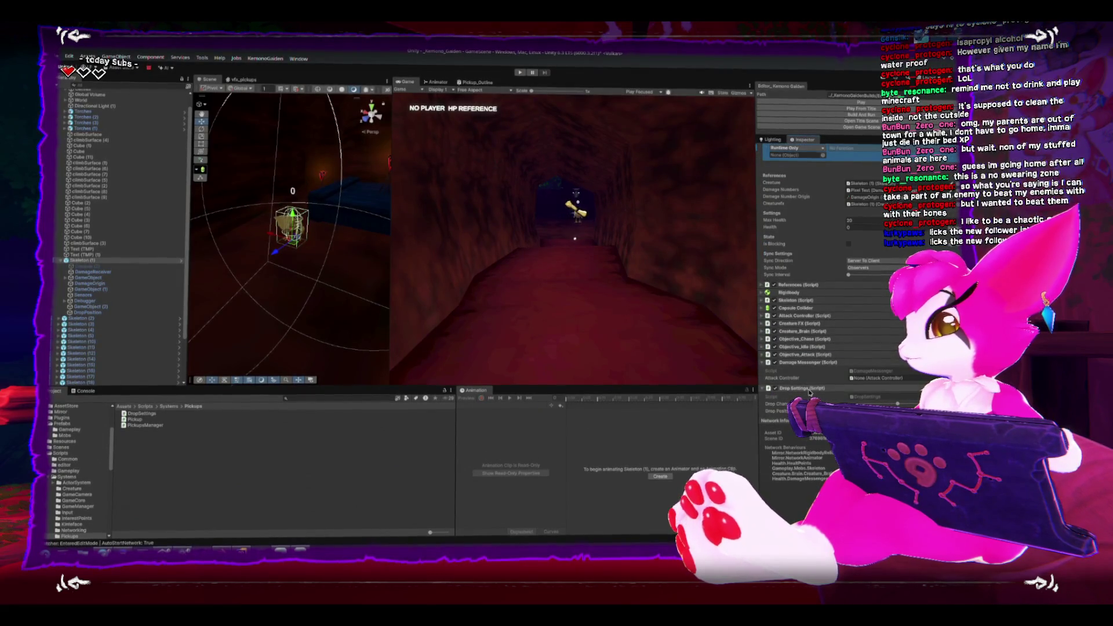
pyautogui.moveTo(789, 184)
pyautogui.mouseDown()
pyautogui.moveTo(794, 174)
pyautogui.moveTo(824, 196)
pyautogui.moveTo(798, 176)
pyautogui.moveTo(796, 243)
pyautogui.mouseUp()
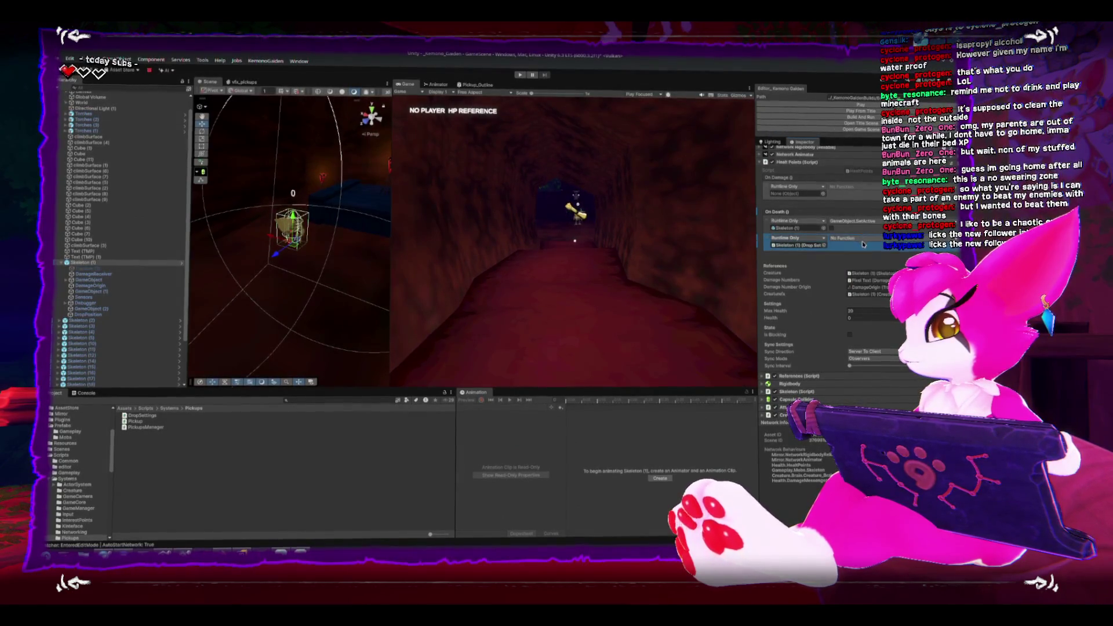
pyautogui.click(844, 236)
pyautogui.moveTo(852, 405)
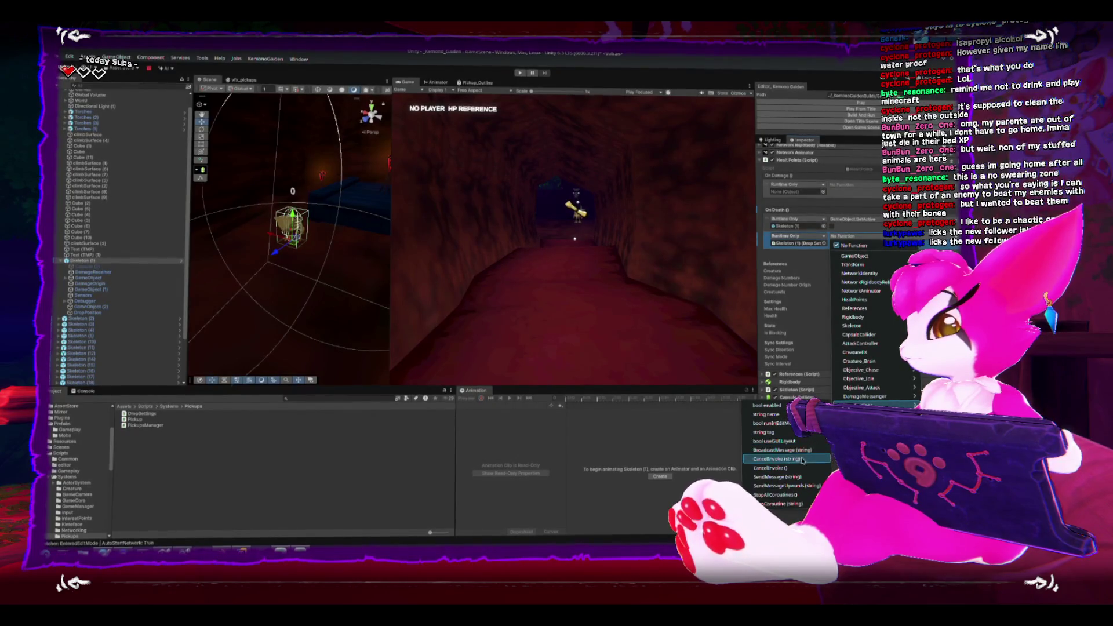
pyautogui.press('Escape')
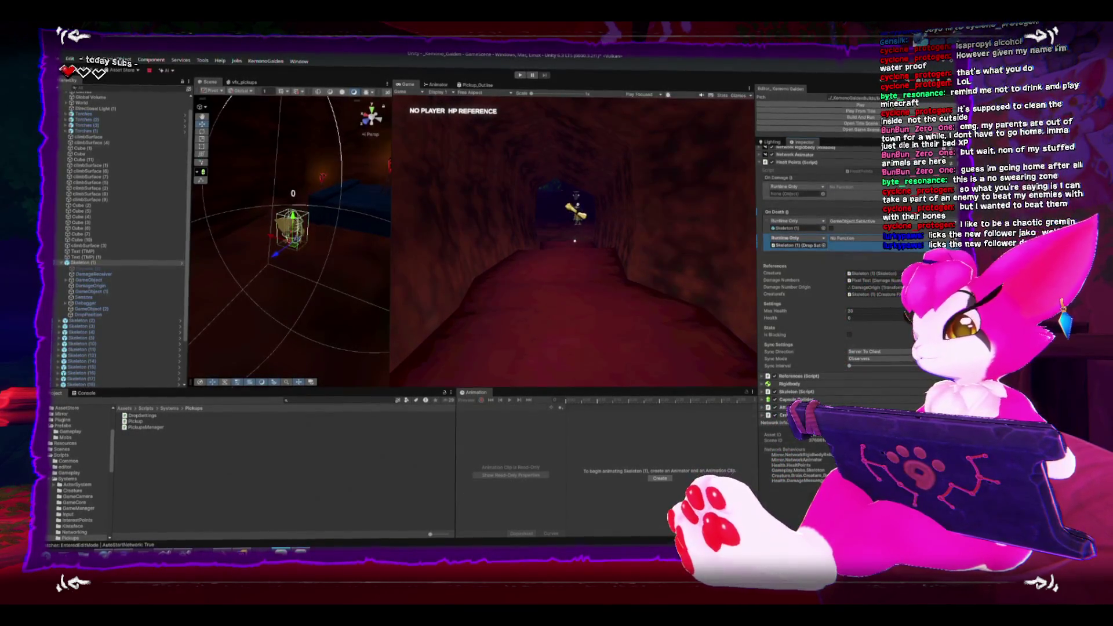
pyautogui.scroll(-4, 882, 381)
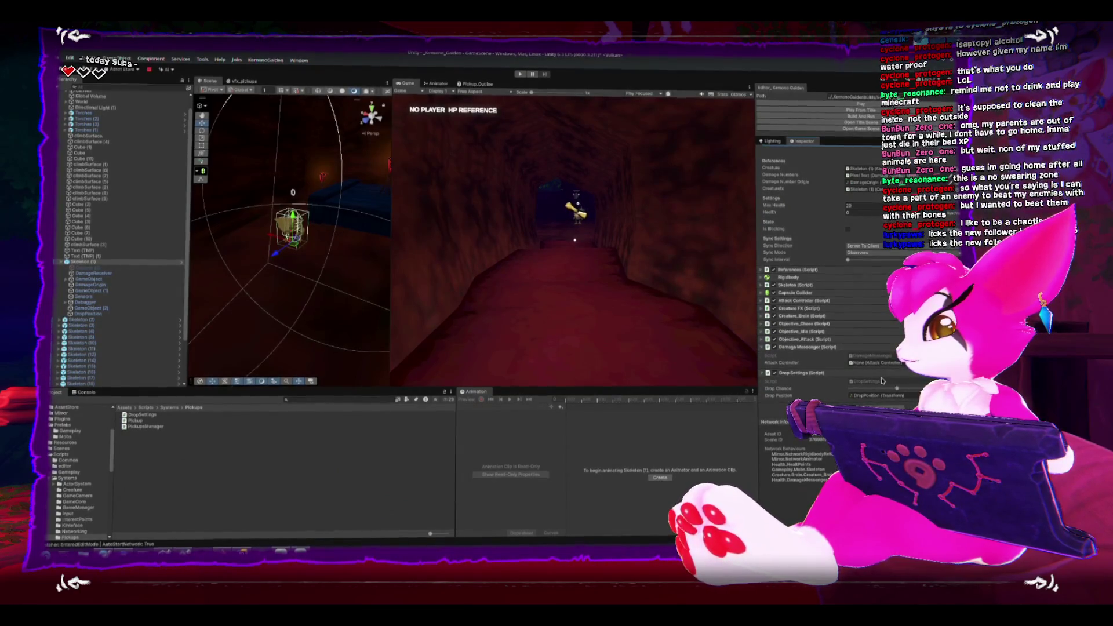
pyautogui.doubleClick(882, 381)
# Add the public modifier to the Drop() declaration on line 12 and return to Unity
pyautogui.click(436, 184)
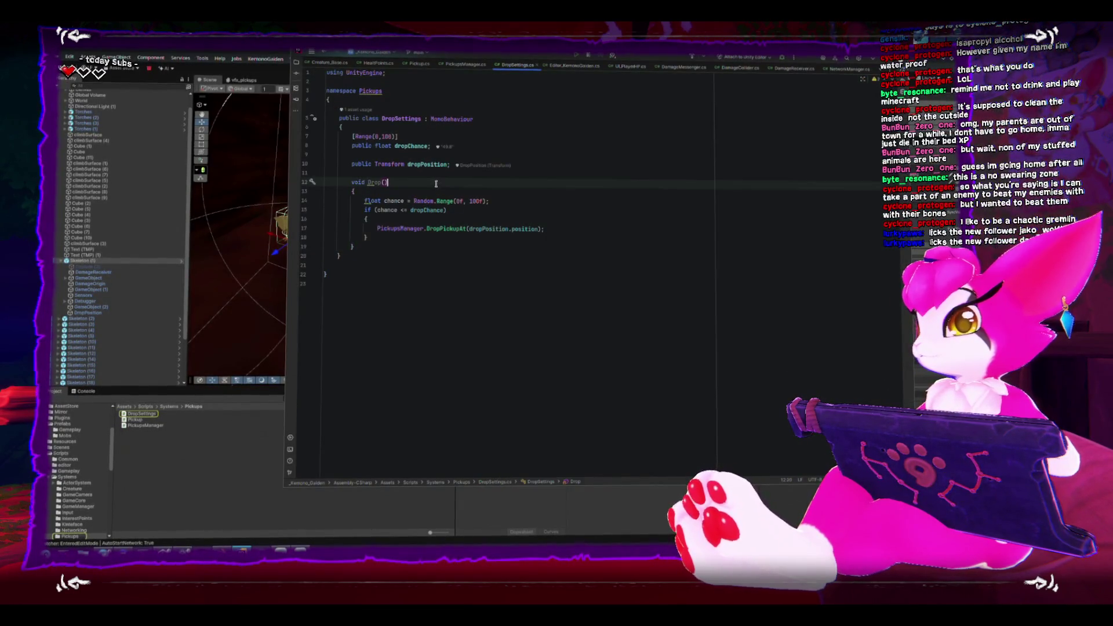
pyautogui.write('public ')
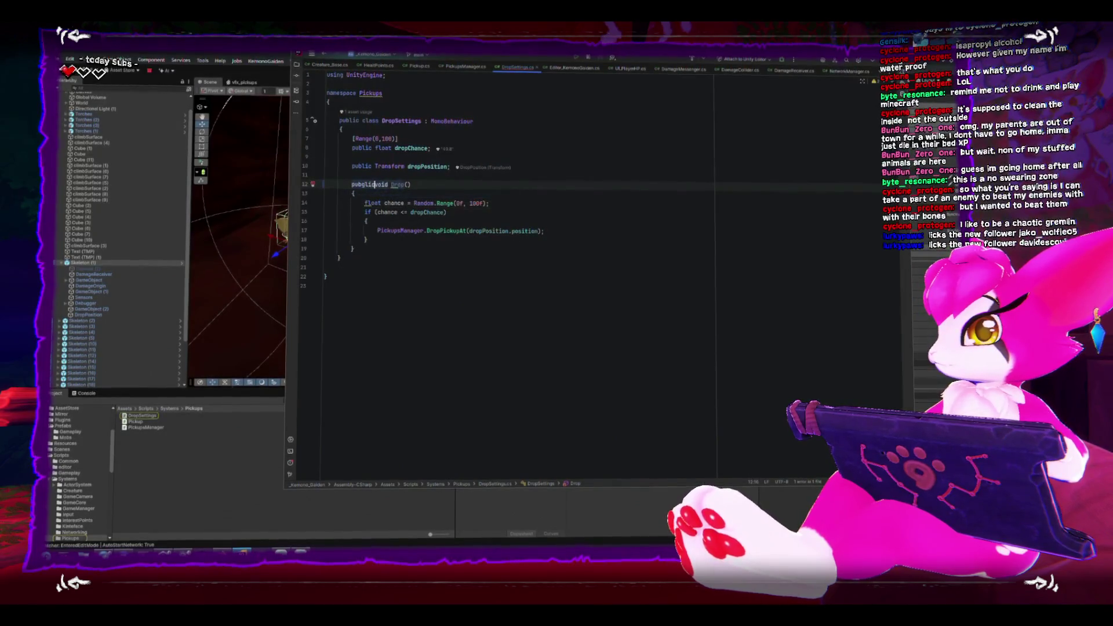
pyautogui.write('lic')
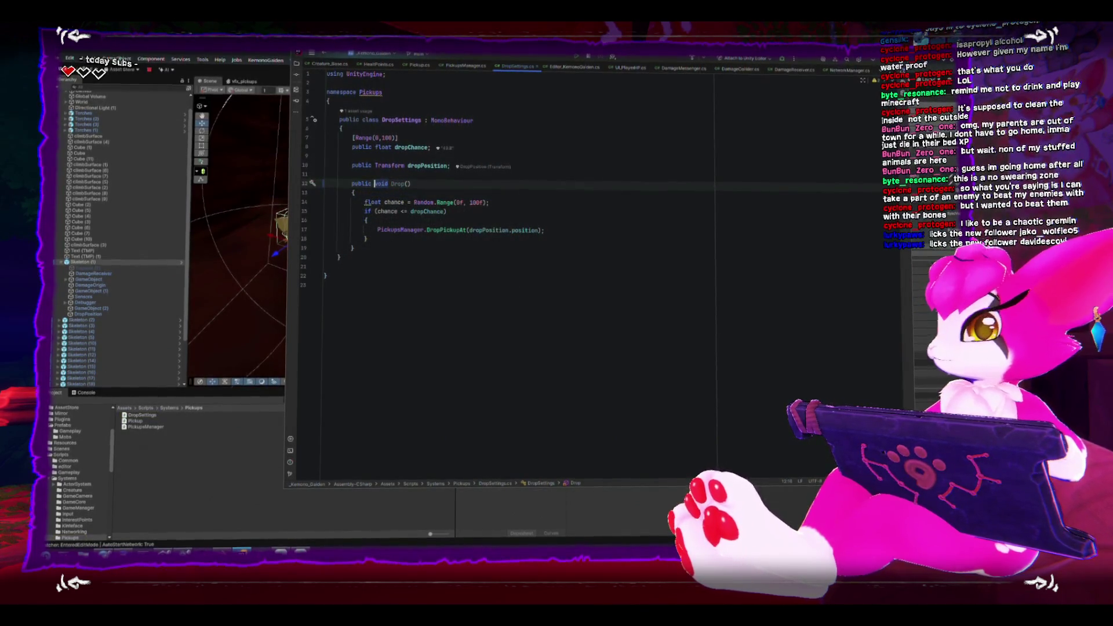
pyautogui.hotkey('alt', 'Tab')
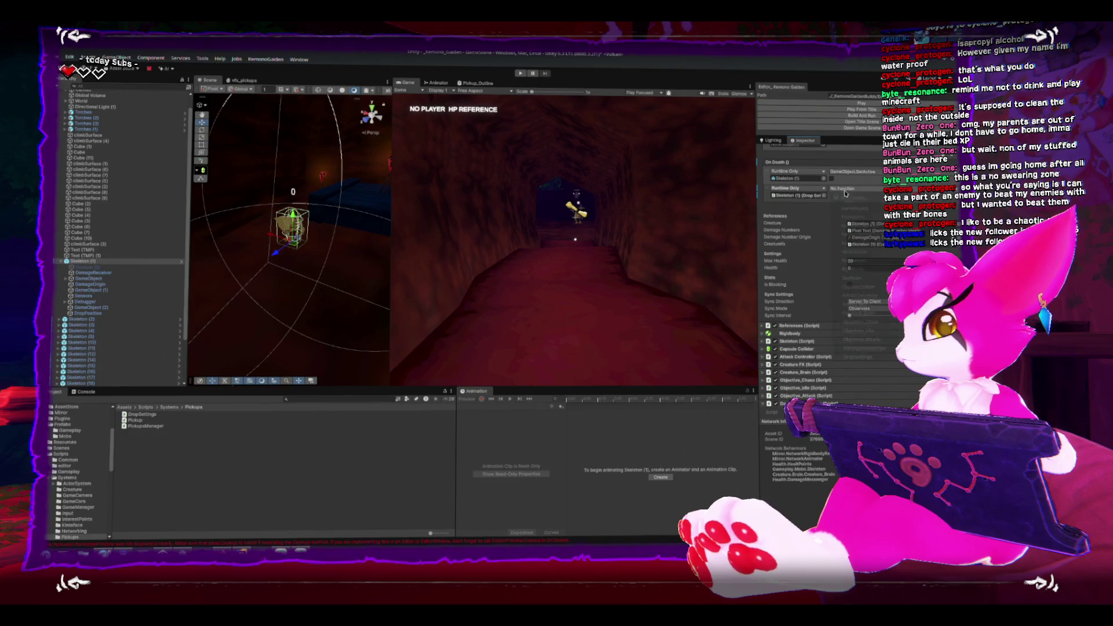
# Set the second On Death listener to DropSettings.Drop() and play-test the bone drop
pyautogui.moveTo(854, 358)
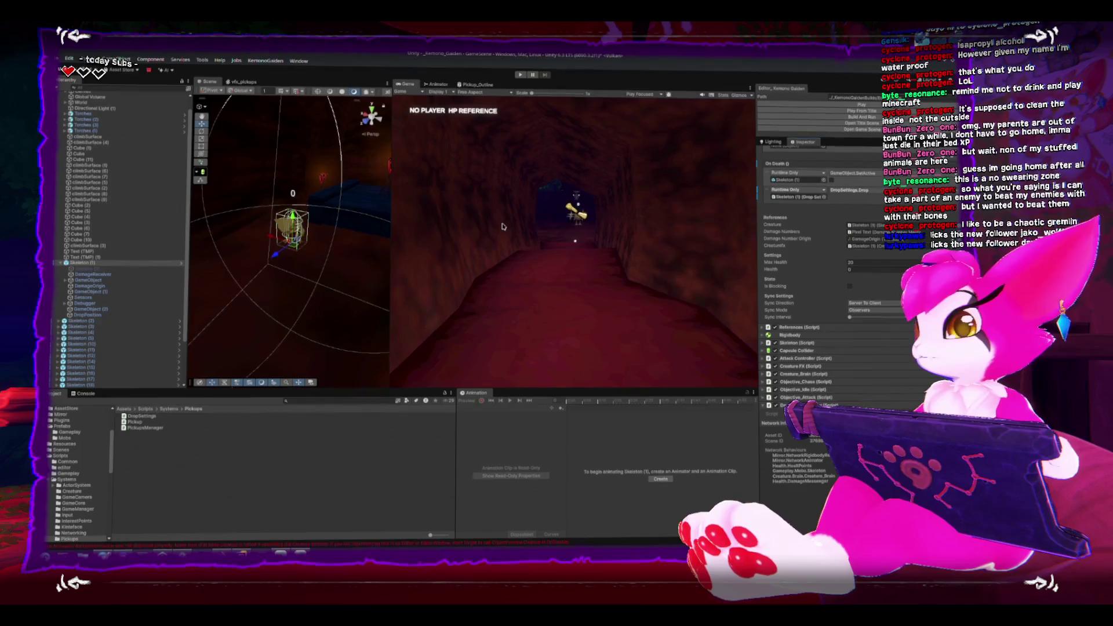
pyautogui.scroll(3, 811, 222)
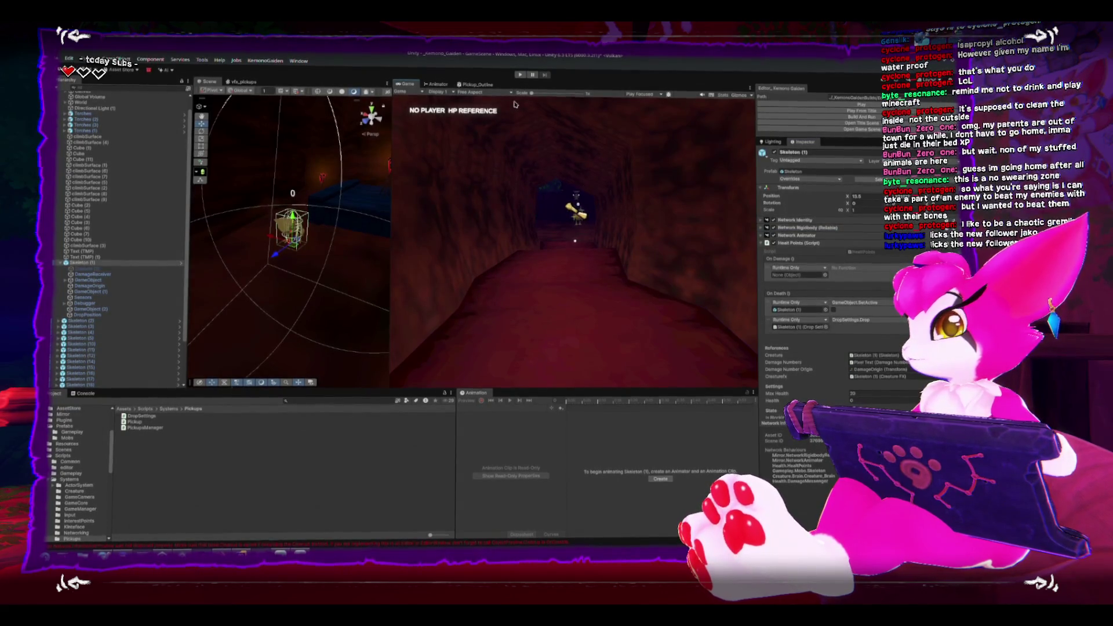
pyautogui.moveTo(397, 82)
pyautogui.mouseDown()
pyautogui.moveTo(341, 80)
pyautogui.moveTo(400, 85)
pyautogui.mouseUp()
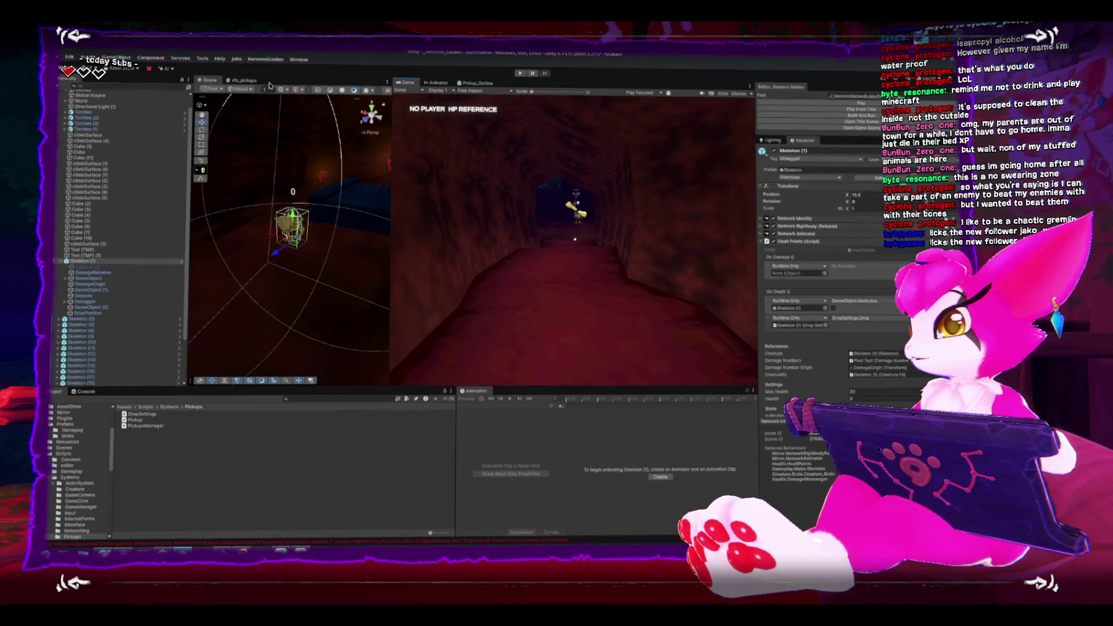
pyautogui.click(849, 104)
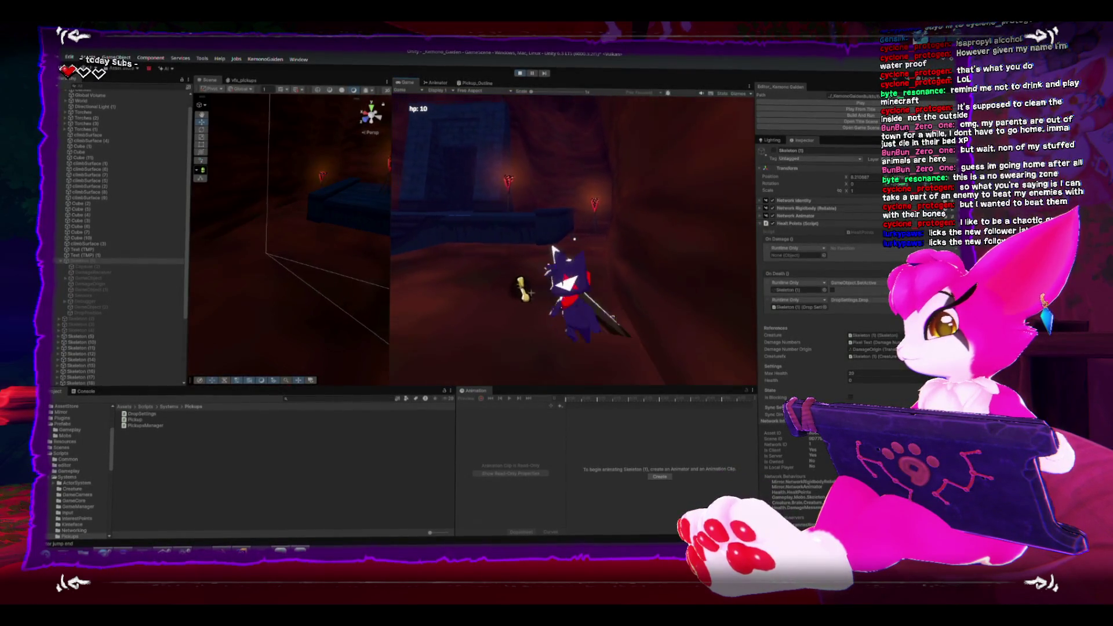
pyautogui.hotkey('ctrl', 'p')
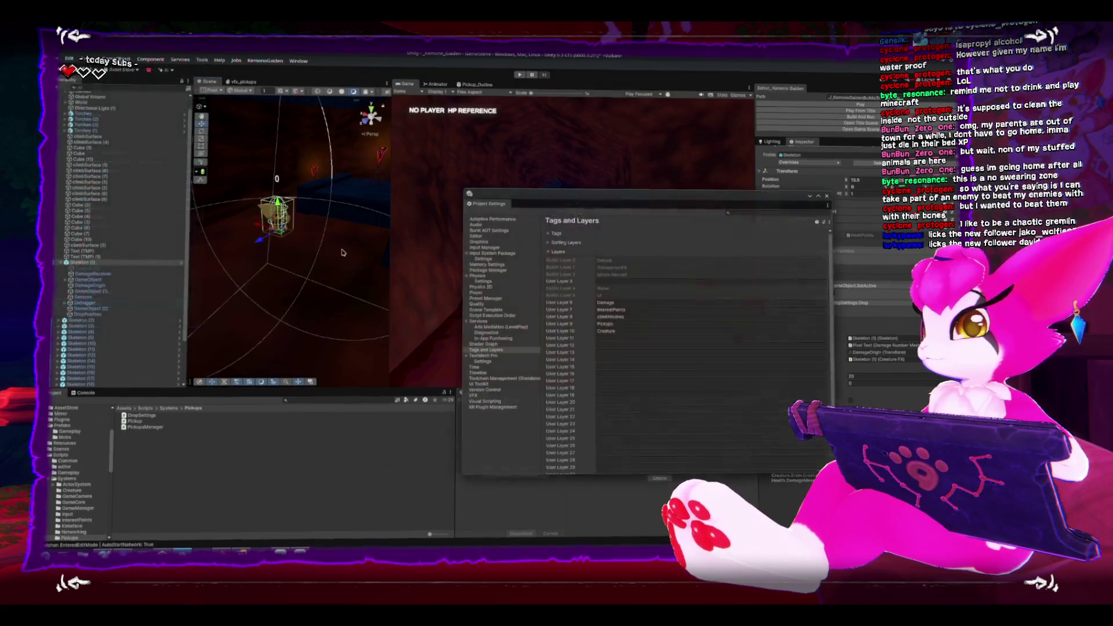
# In Physics settings, uncheck the Pickups/Pickups cell of the Layer Collision Matrix
pyautogui.click(483, 279)
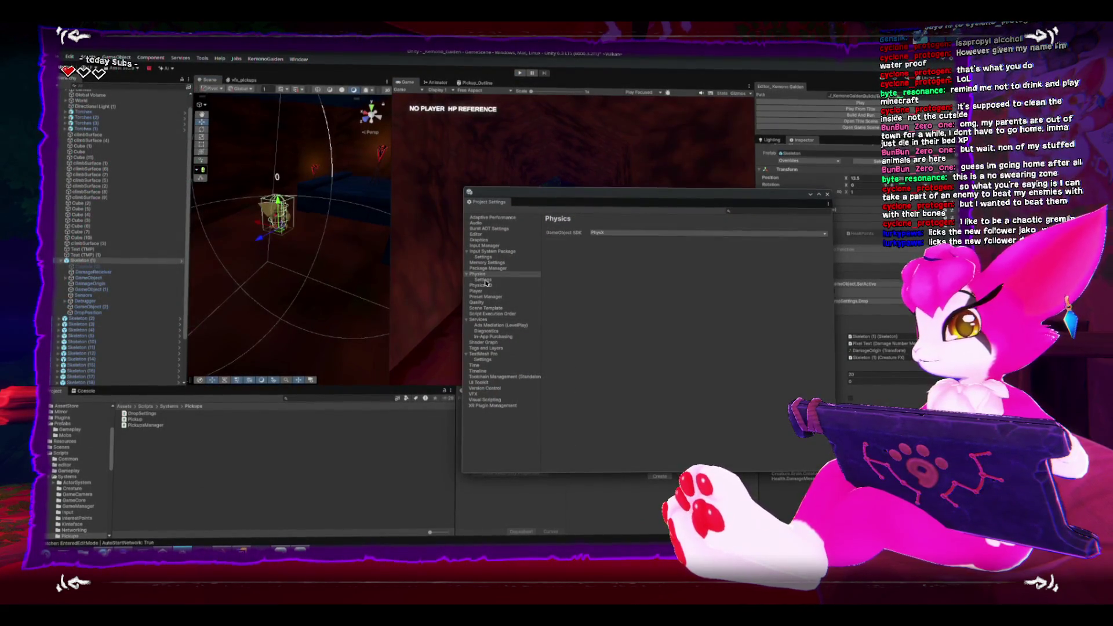
pyautogui.click(554, 250)
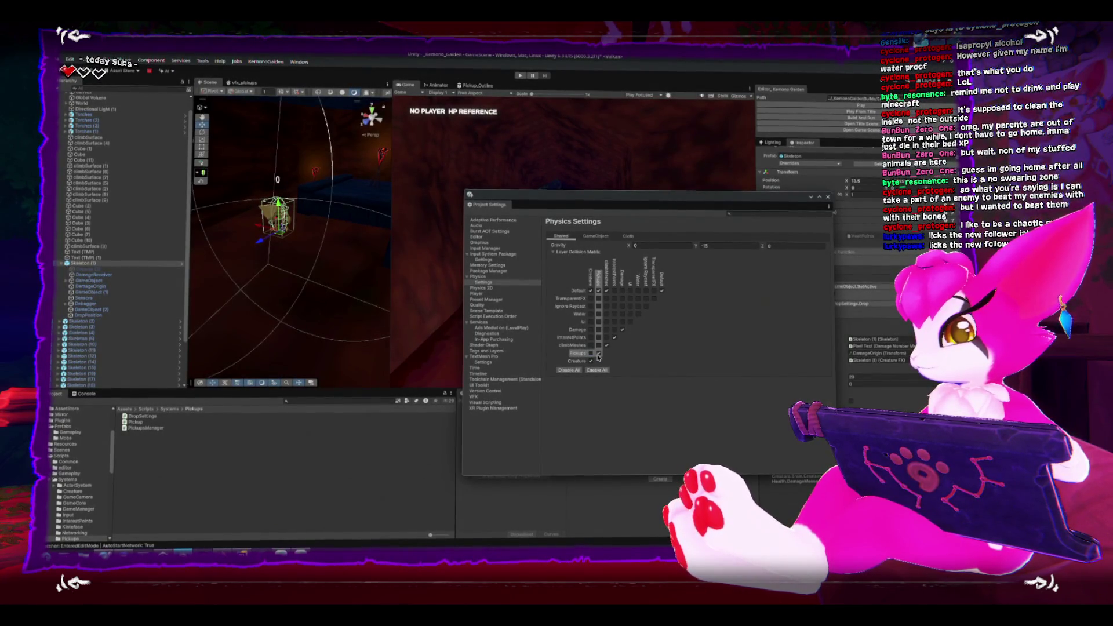
pyautogui.click(599, 352)
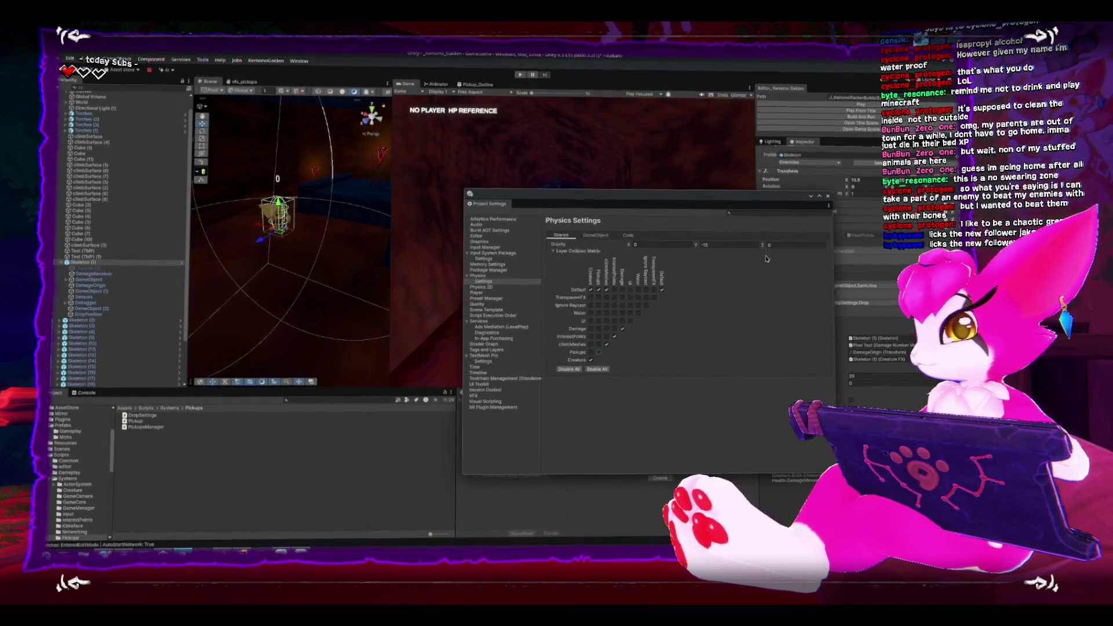
# Close Project Settings and put Skeleton (1) on the Creature layer
pyautogui.click(828, 196)
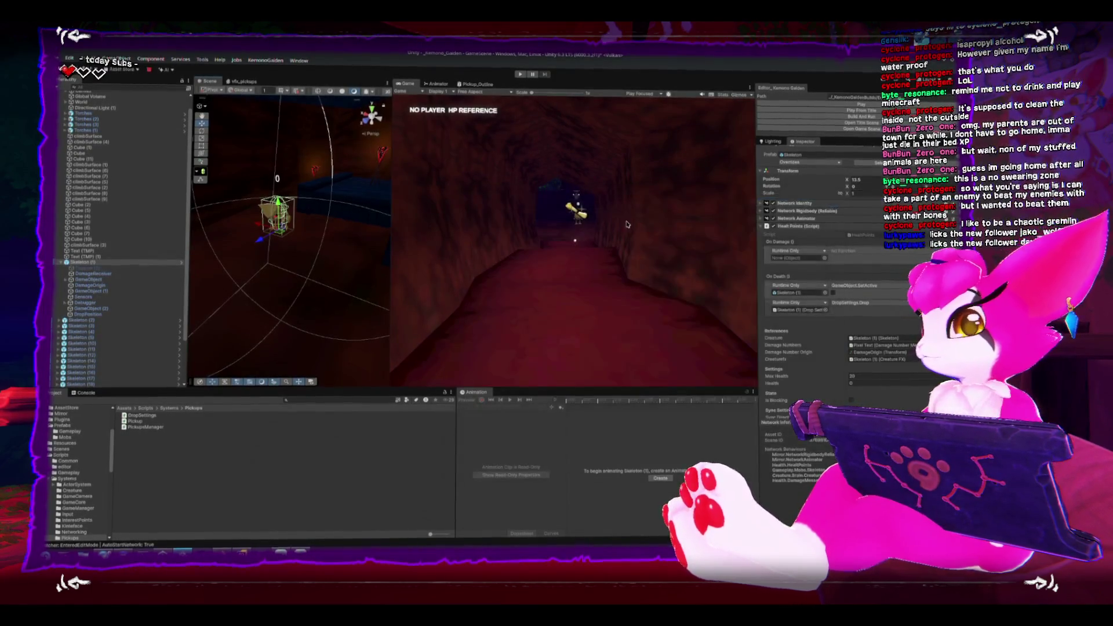
pyautogui.moveTo(332, 184); pyautogui.dragTo(376, 221)
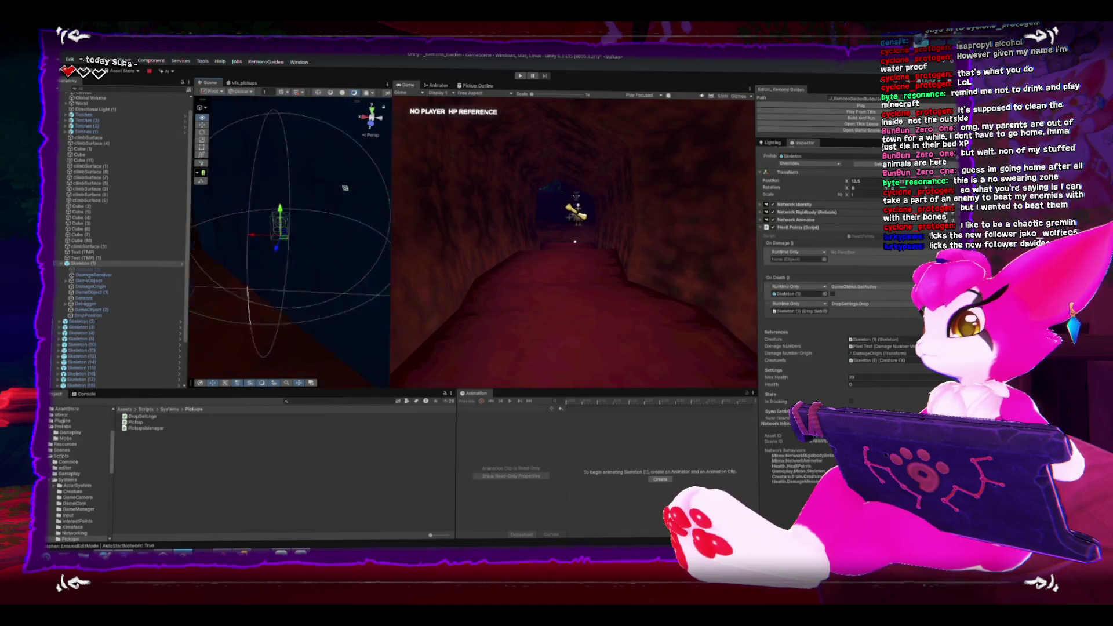
pyautogui.scroll(1, 847, 222)
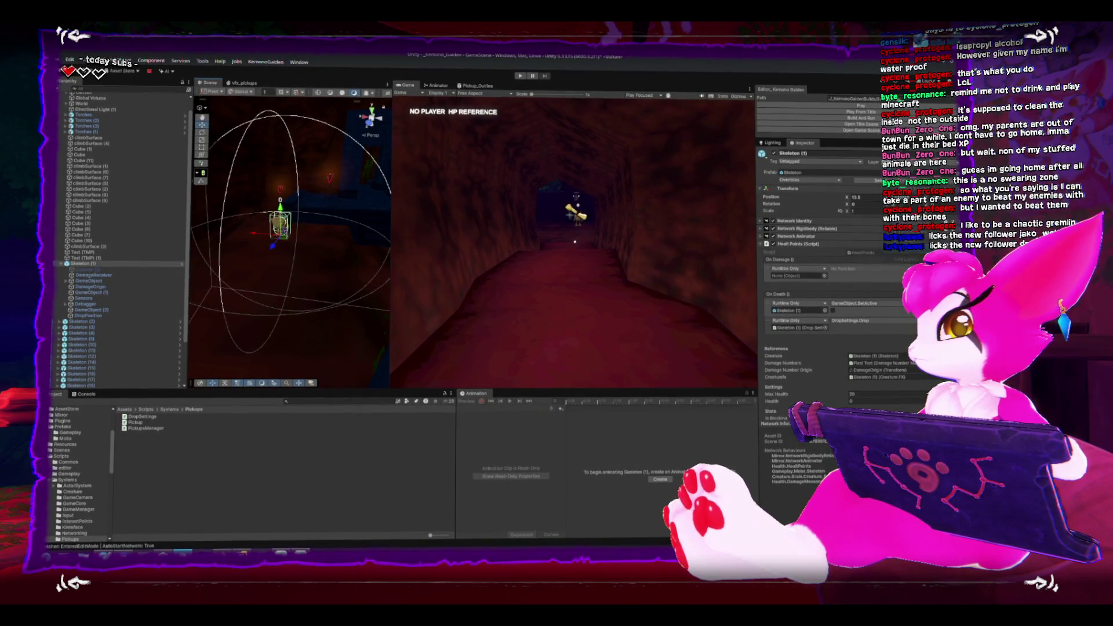
pyautogui.click(893, 191)
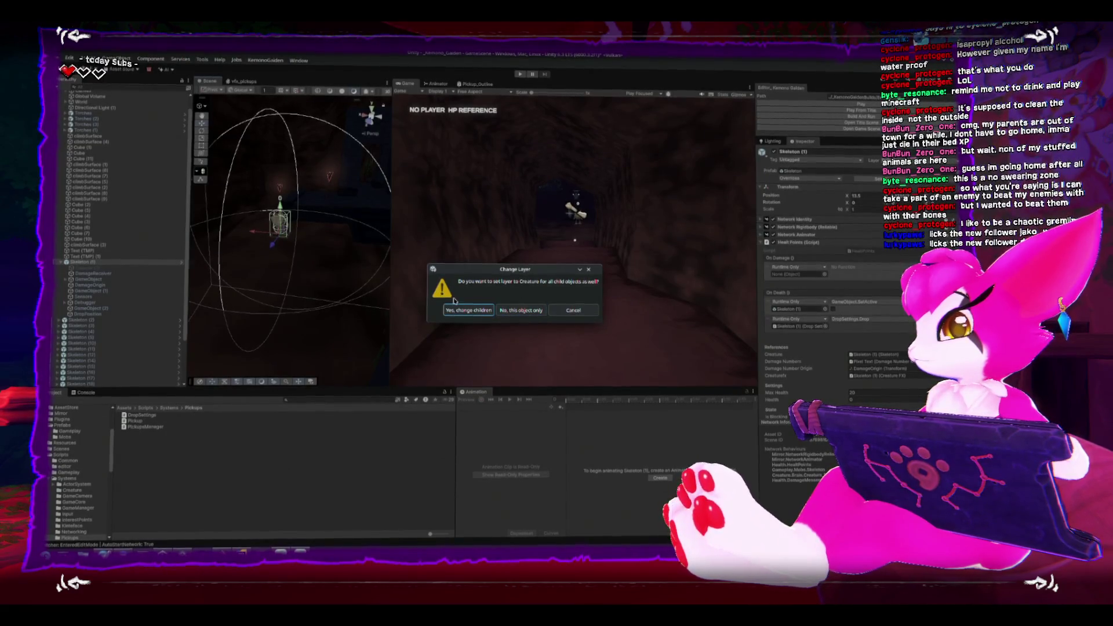
pyautogui.click(510, 310)
pyautogui.scroll(-5, 801, 322)
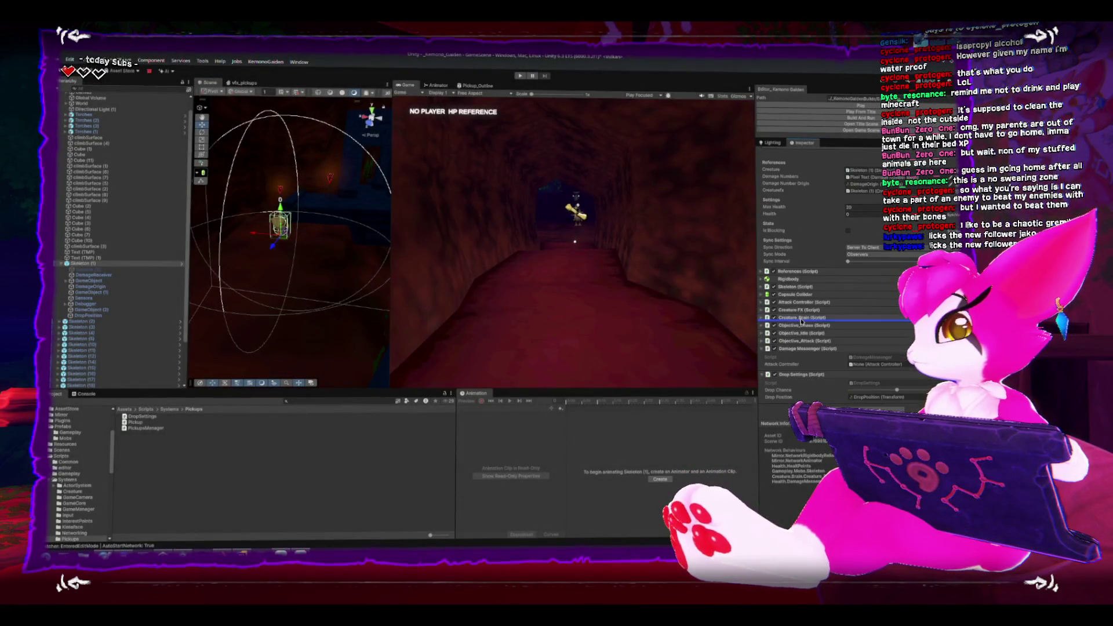
pyautogui.scroll(2, 802, 322)
# Apply all of Skeleton (1)'s overrides to the Skeleton prefab
pyautogui.click(817, 179)
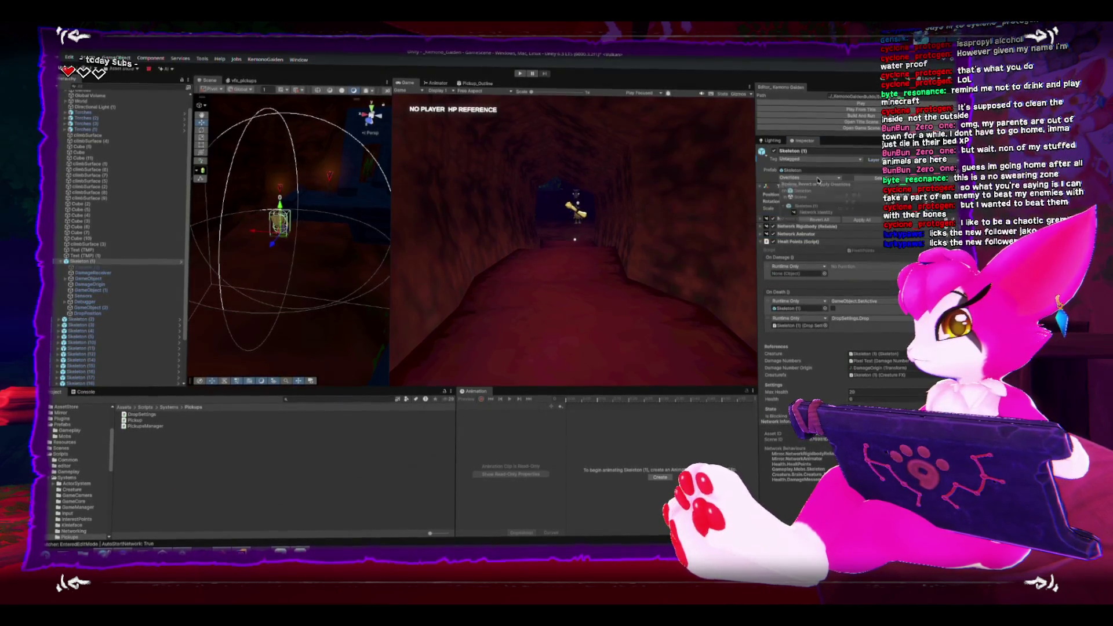
pyautogui.click(853, 219)
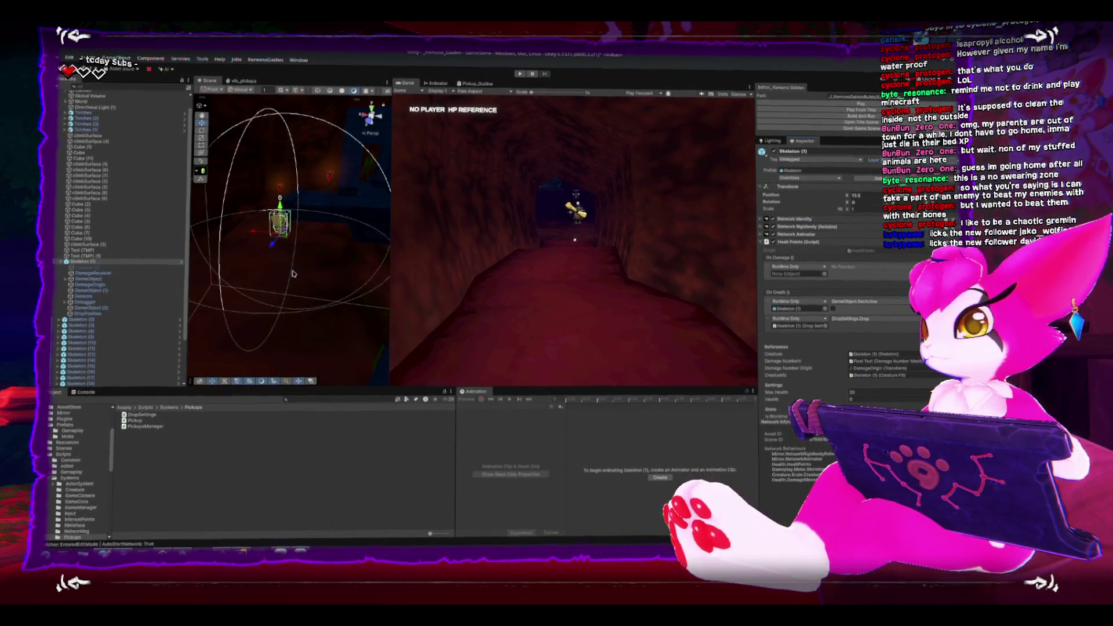
pyautogui.moveTo(272, 272)
pyautogui.mouseDown()
pyautogui.moveTo(287, 305)
pyautogui.moveTo(298, 176)
pyautogui.moveTo(296, 220)
pyautogui.mouseUp()
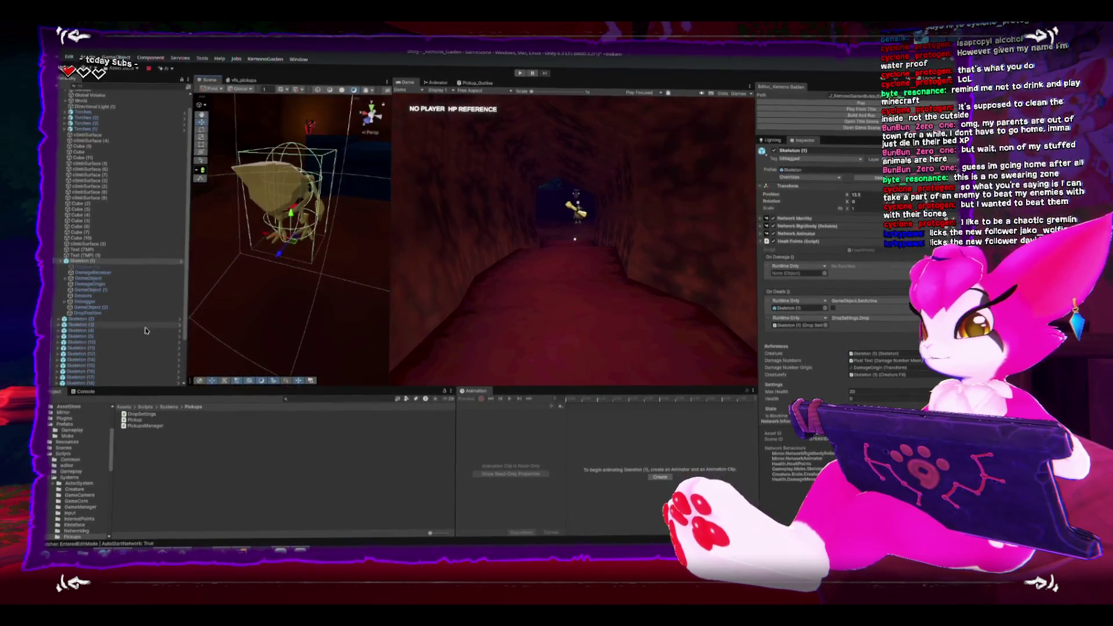
pyautogui.scroll(-3, 116, 325)
pyautogui.scroll(3, 81, 452)
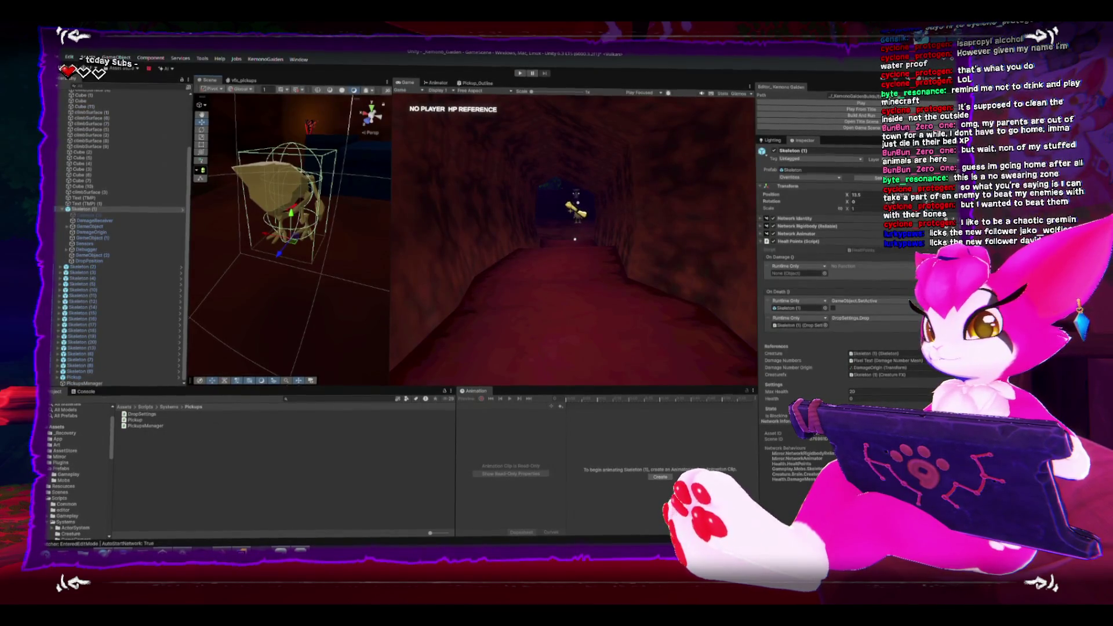
# Collapse the Prefabs and Scripts folders and show Assets/Prefabs/Gameplay
pyautogui.click(50, 468)
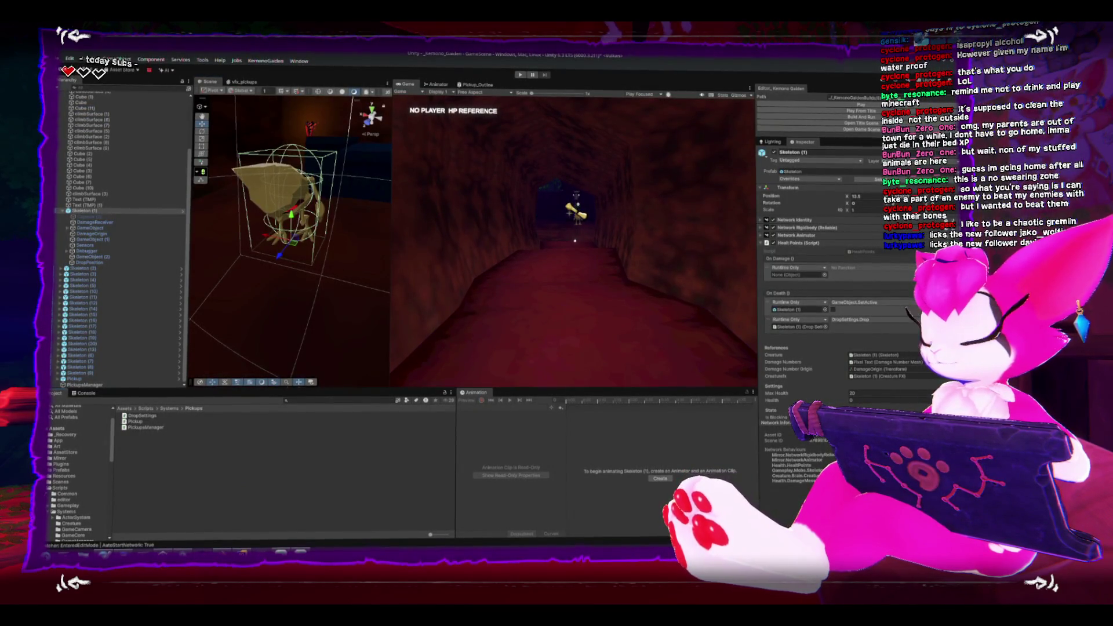
pyautogui.click(49, 488)
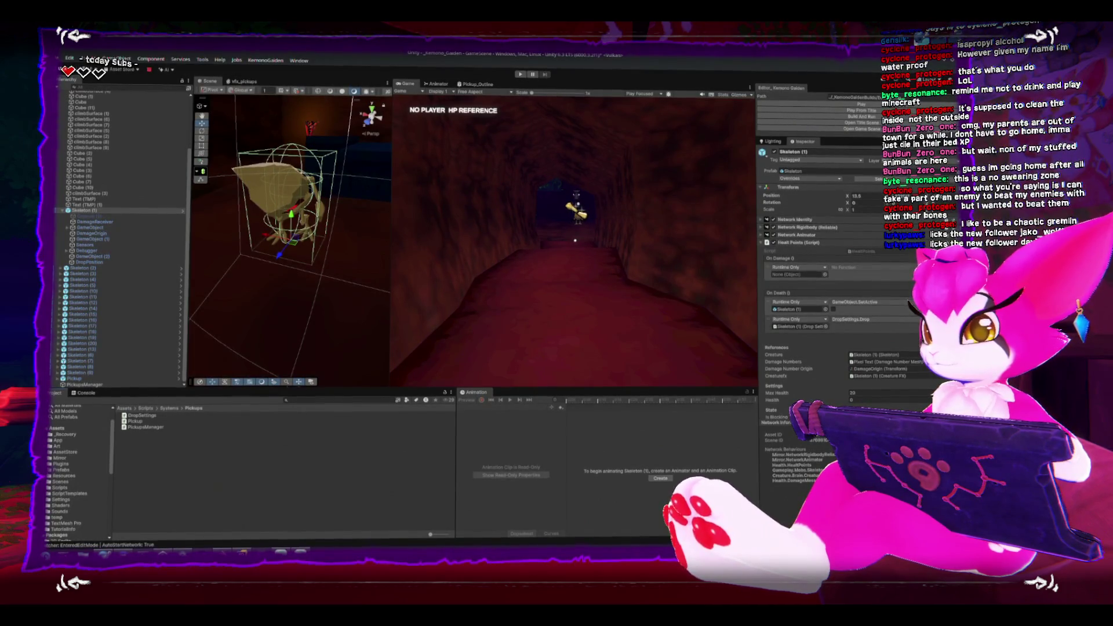
pyautogui.click(49, 470)
pyautogui.click(67, 475)
# Open the Player prefab in Prefab Mode, frame it, and show it fully shaded
pyautogui.click(133, 422)
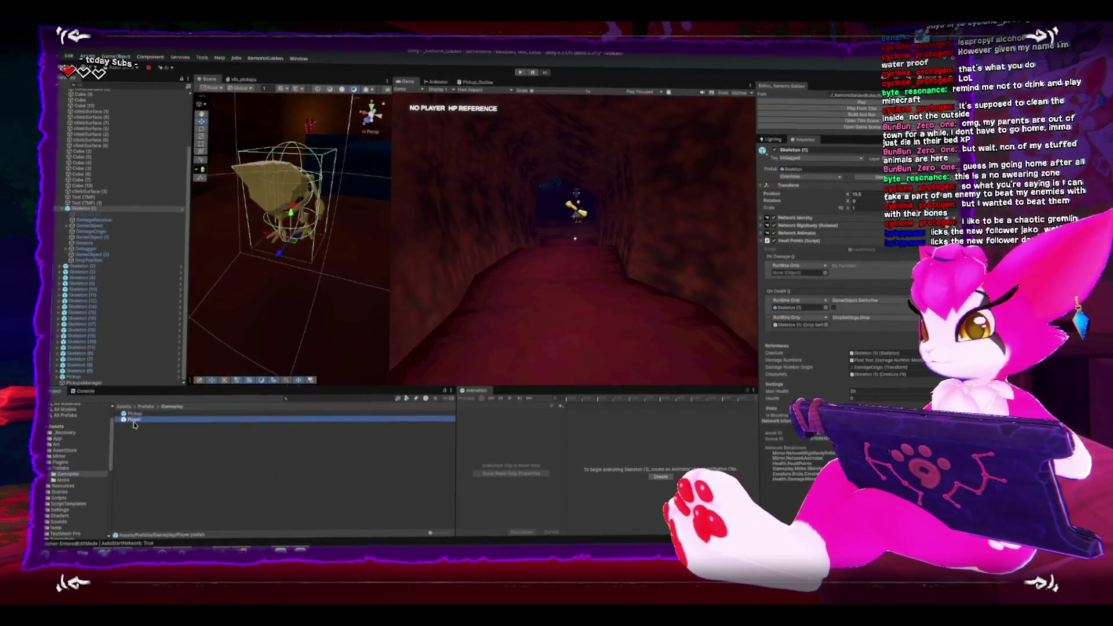
pyautogui.doubleClick(133, 422)
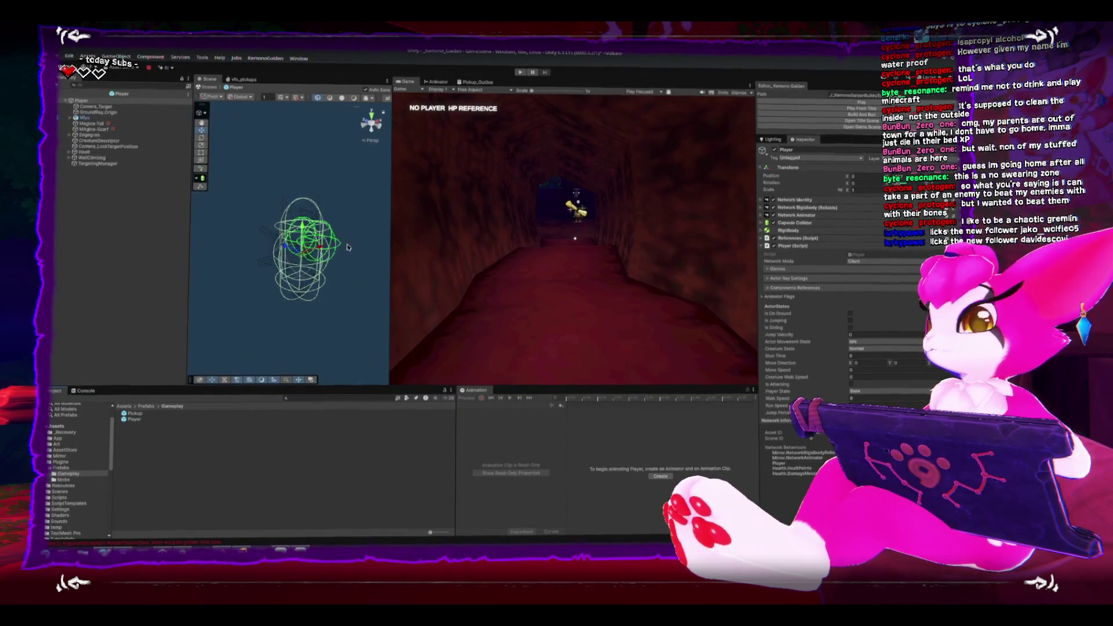
pyautogui.moveTo(348, 247); pyautogui.dragTo(273, 228)
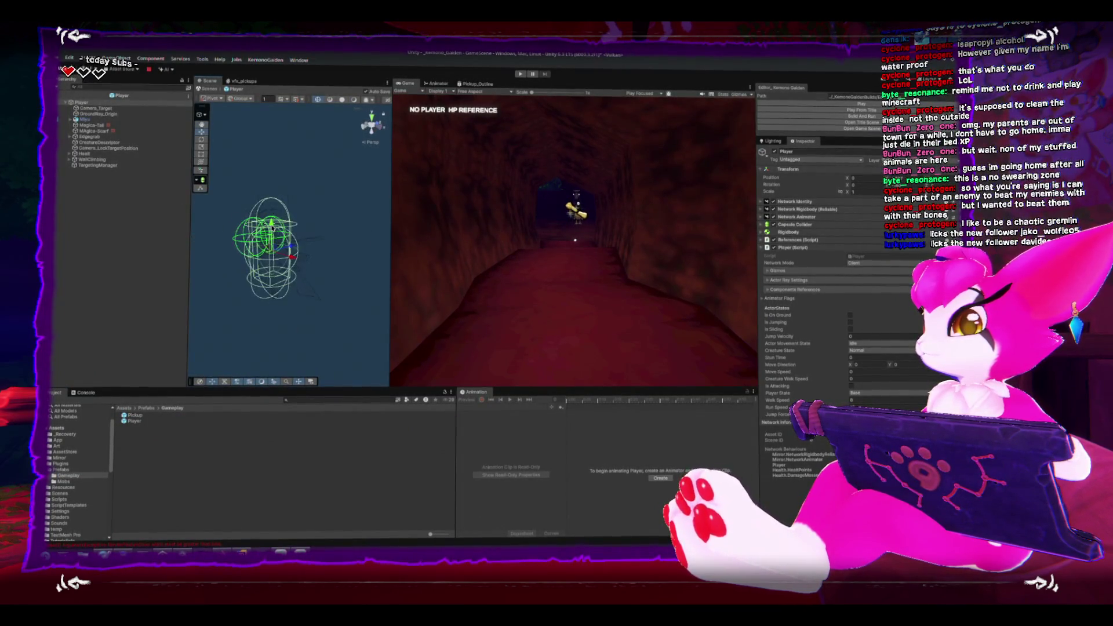
pyautogui.press('f')
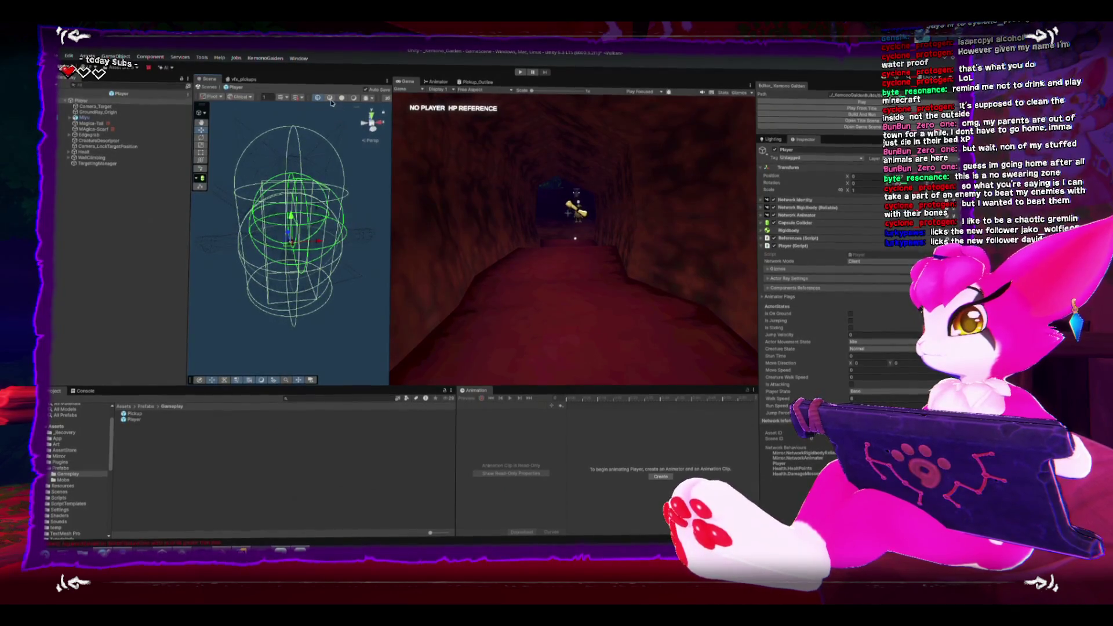
pyautogui.click(342, 98)
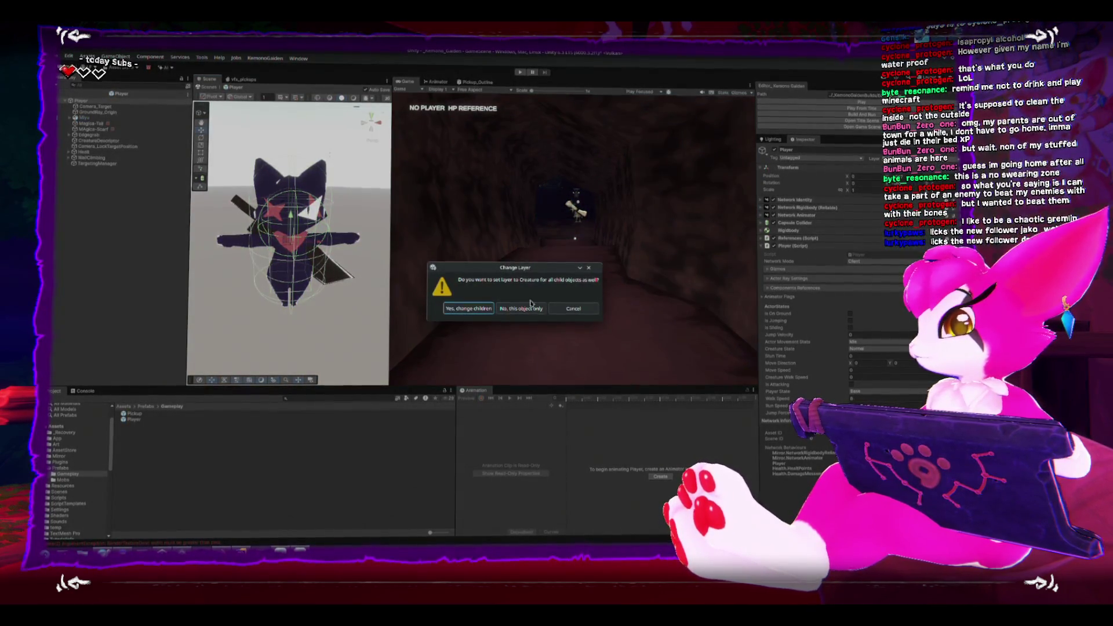
# Confirm the Player's Creature layer, exit Prefab Mode, and select the Pickup object
pyautogui.click(518, 306)
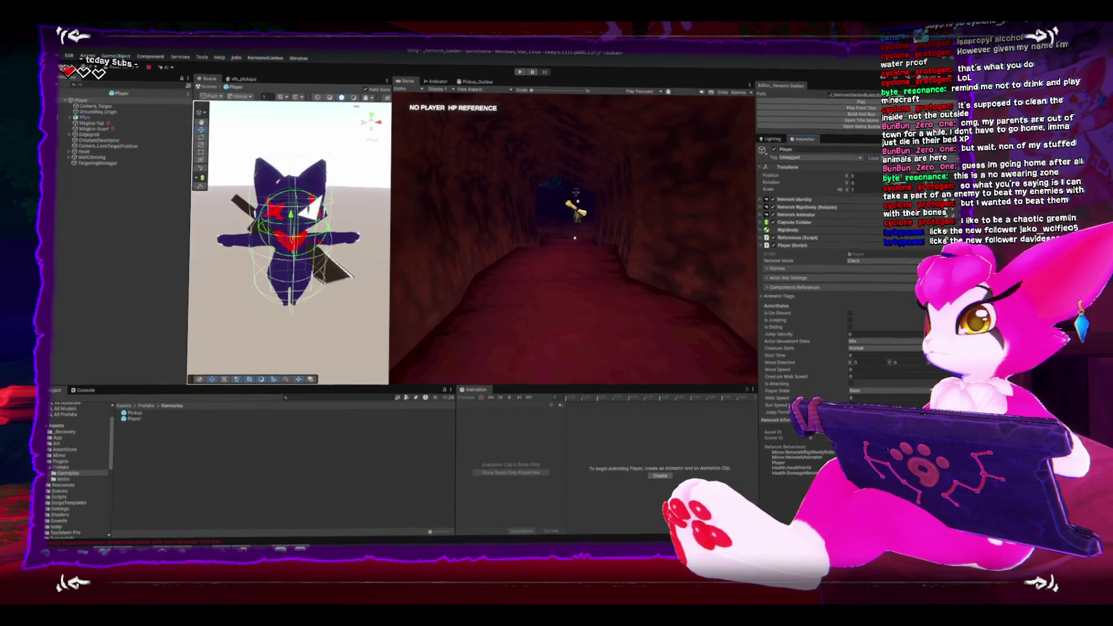
pyautogui.click(206, 87)
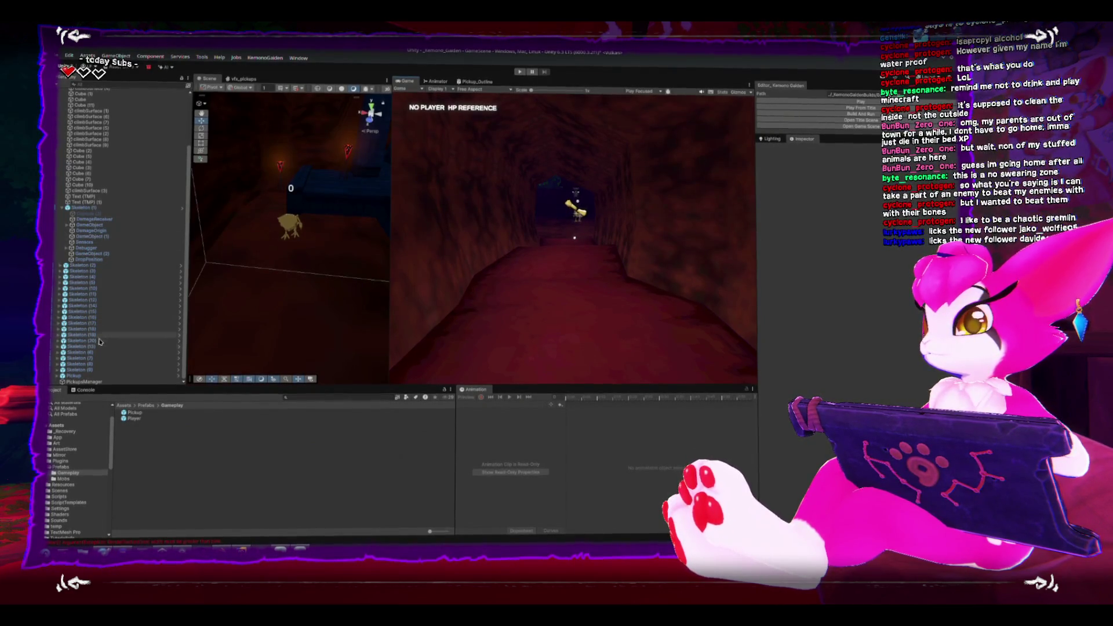
pyautogui.click(288, 226)
# Frame the Pickup at eye level, expand its Rigidbody settings, and enter Play mode
pyautogui.press('f')
pyautogui.moveTo(295, 264); pyautogui.dragTo(387, 247)
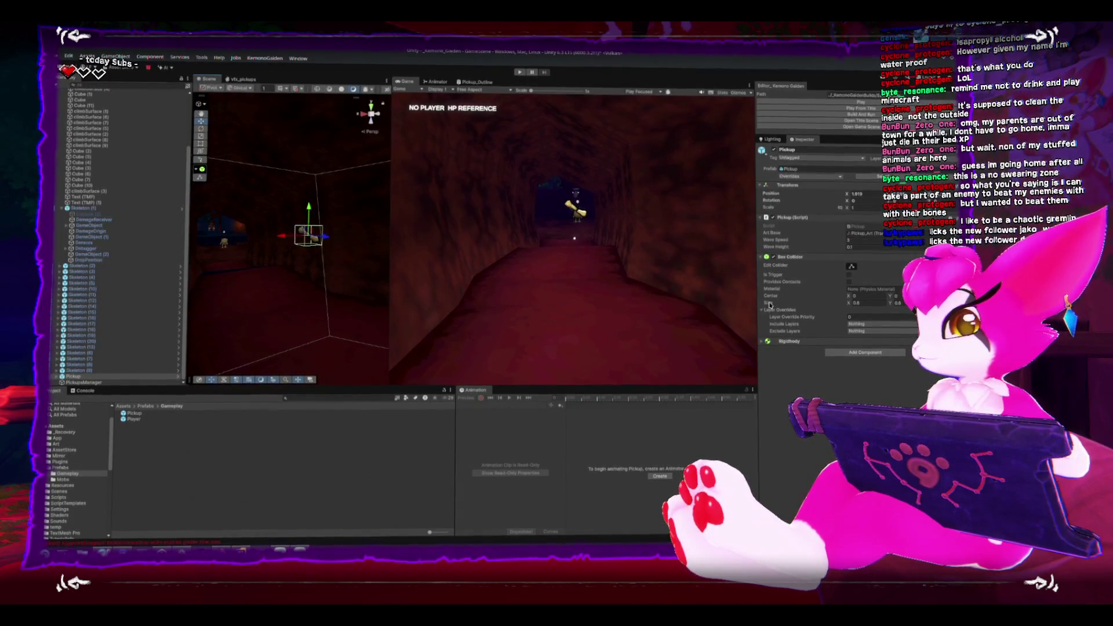
pyautogui.click(824, 341)
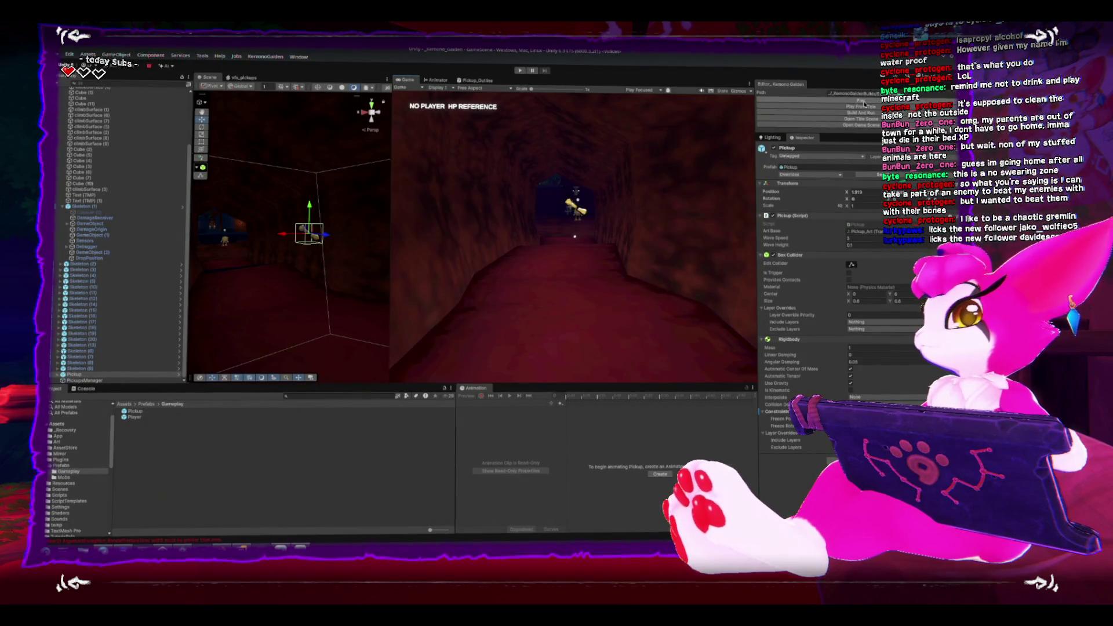
pyautogui.click(823, 100)
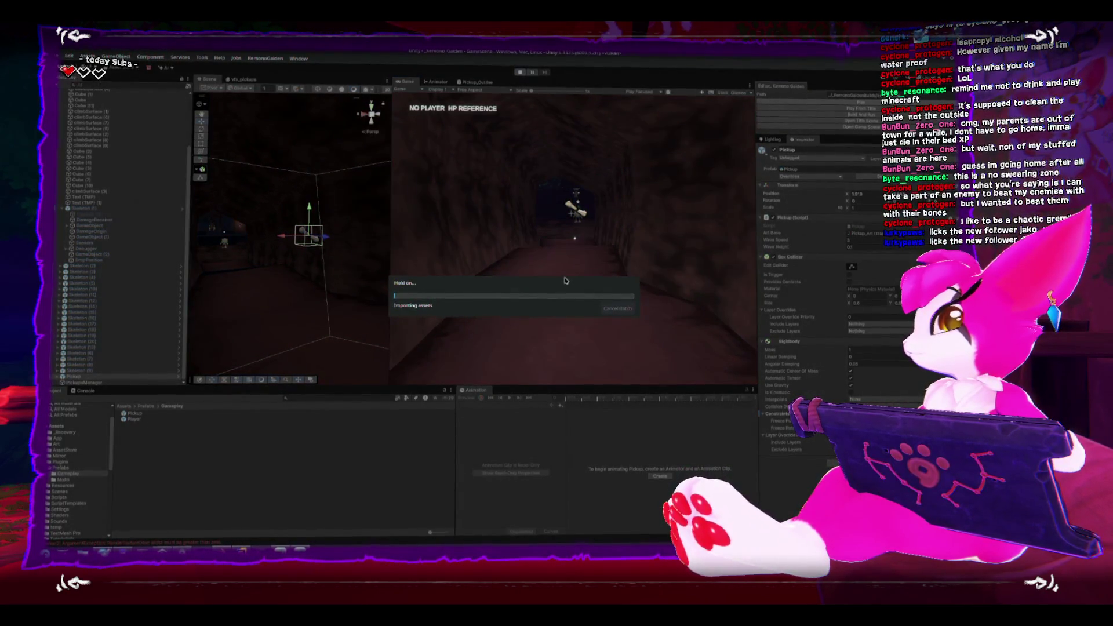
# Walk the character through the tunnel with W and S to reach the dropped bone pickup
pyautogui.click(497, 220)
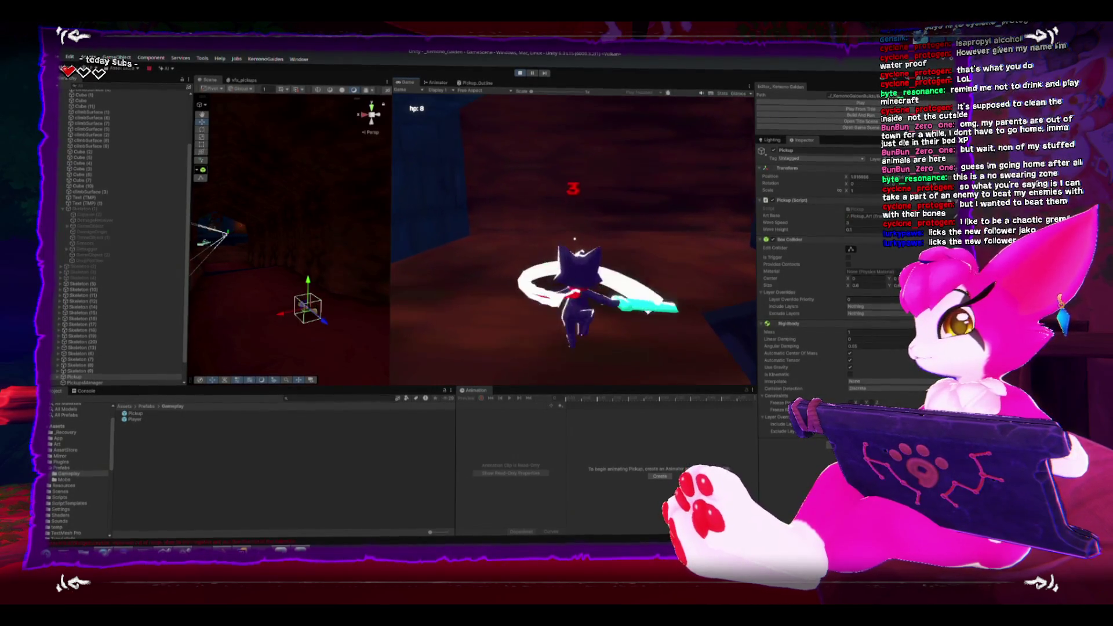
pyautogui.press('w')
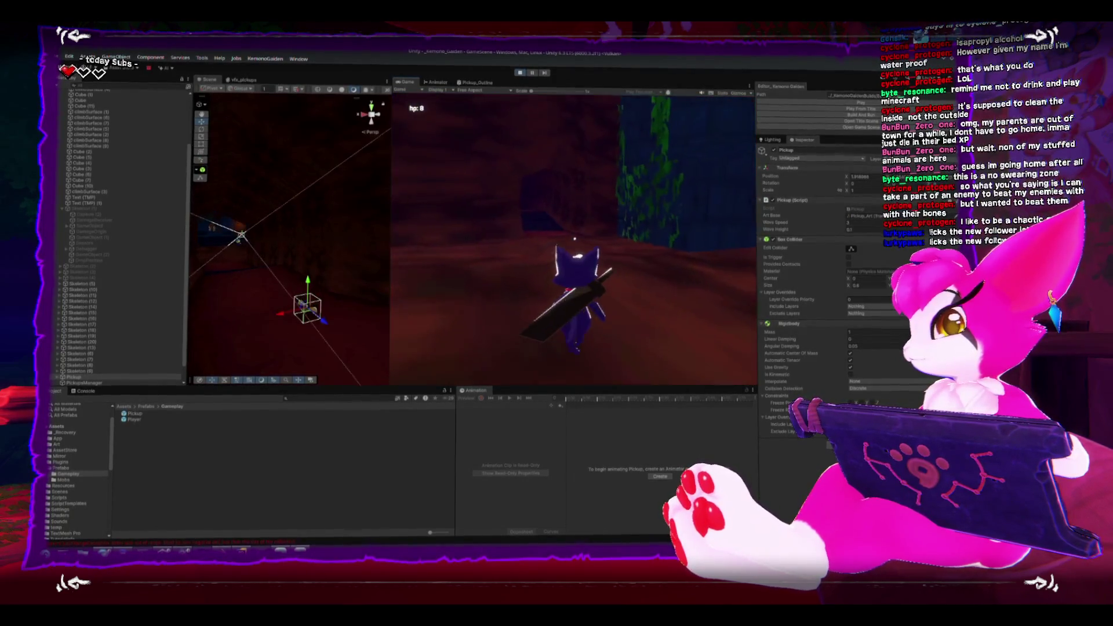
pyautogui.press('w')
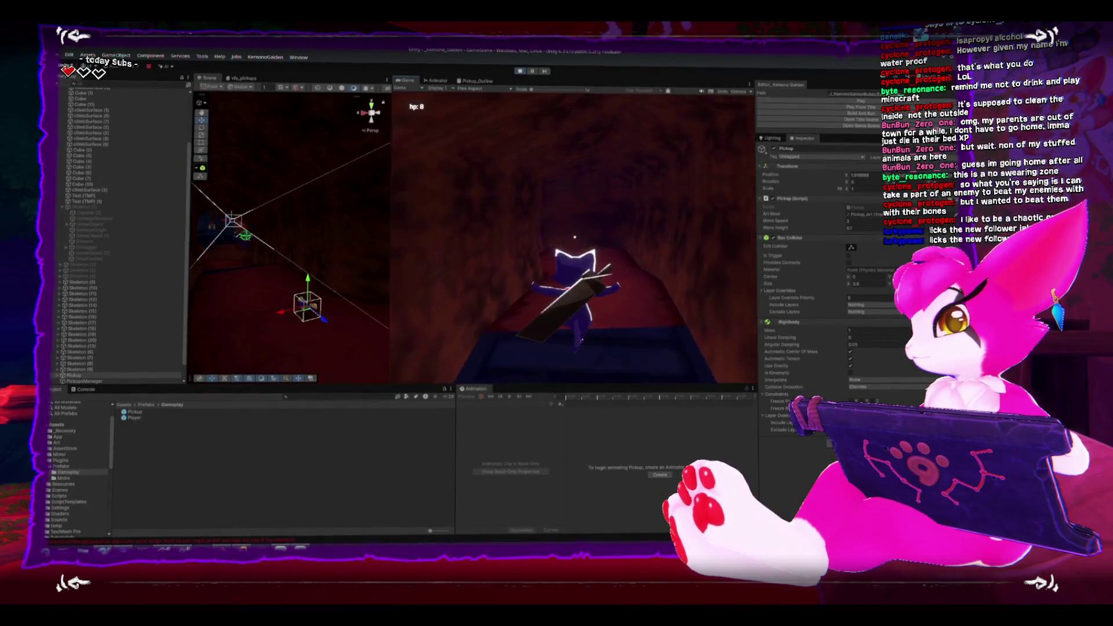
pyautogui.press('w')
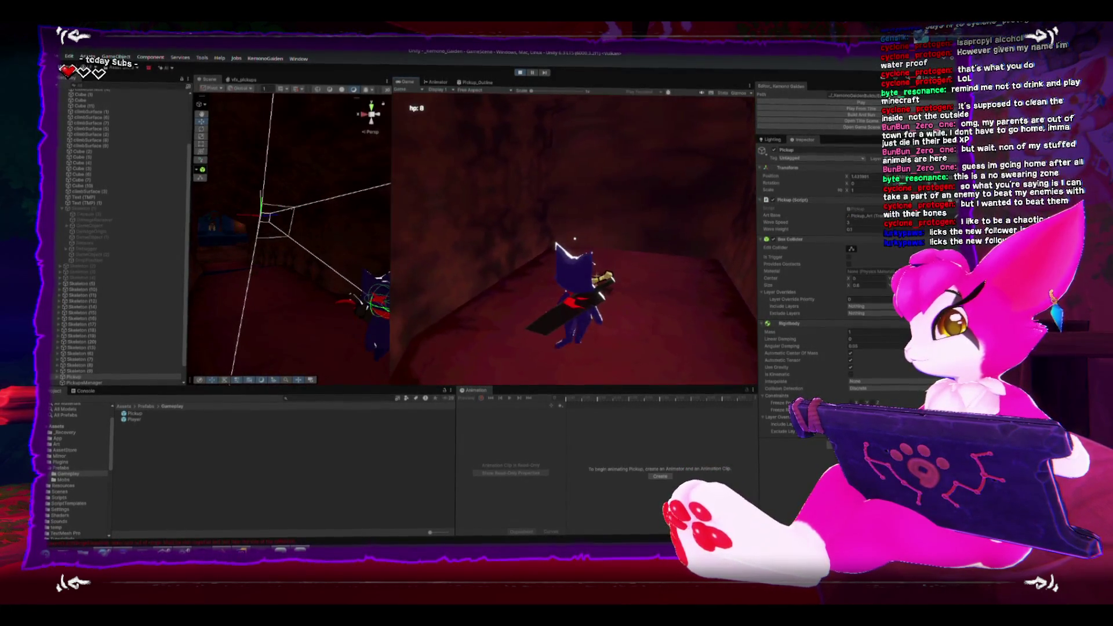
pyautogui.press('s')
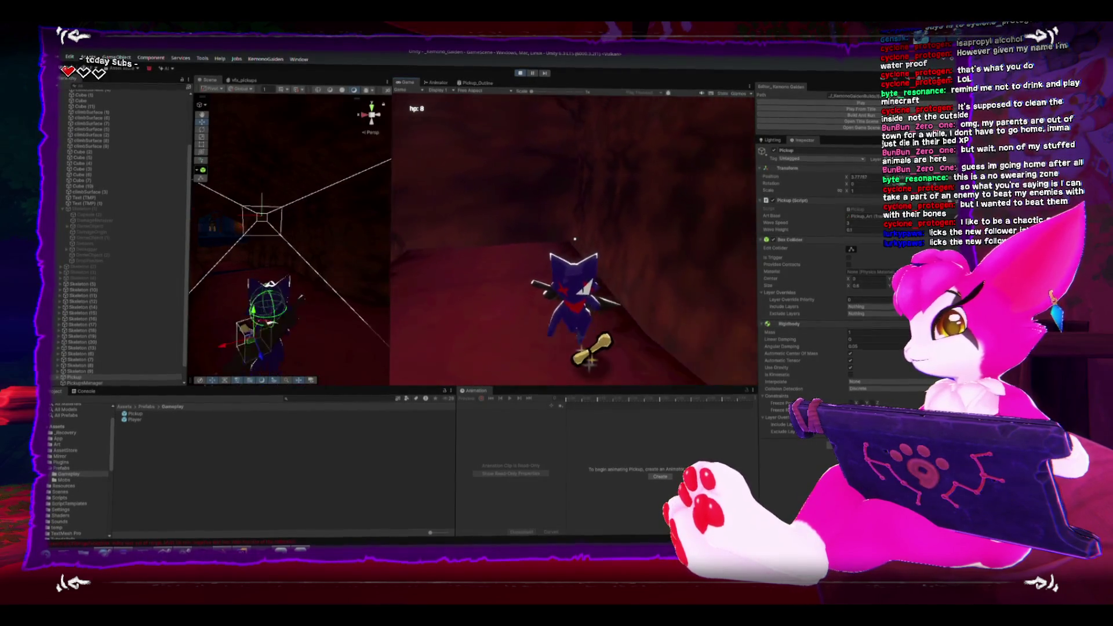
pyautogui.press('w')
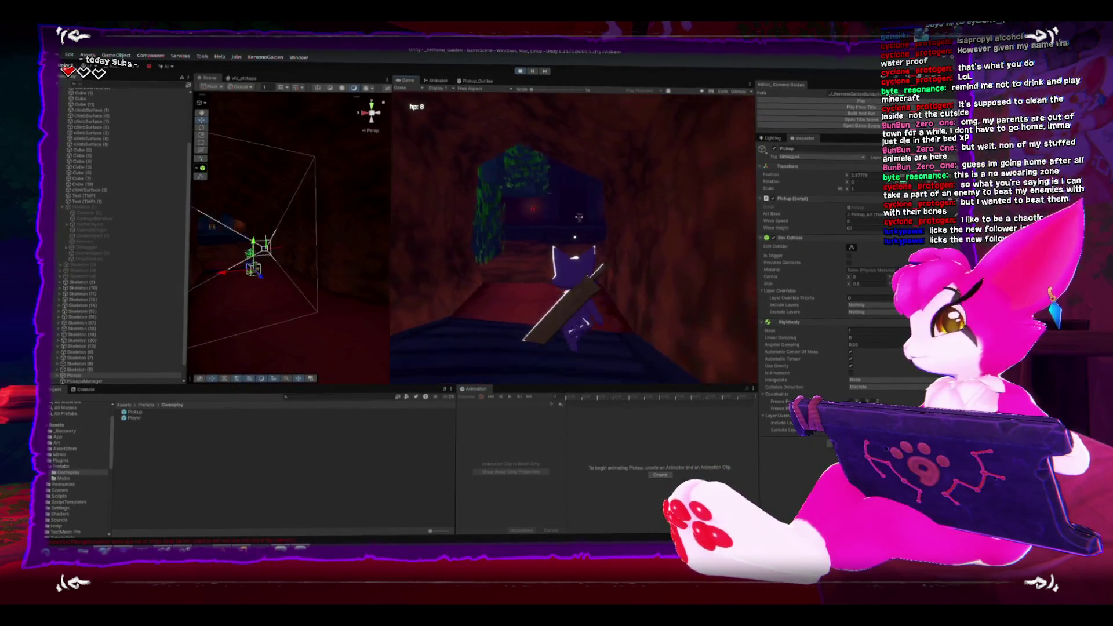
# Open and close the pause menu with Esc, then stop play mode
pyautogui.press('Escape')
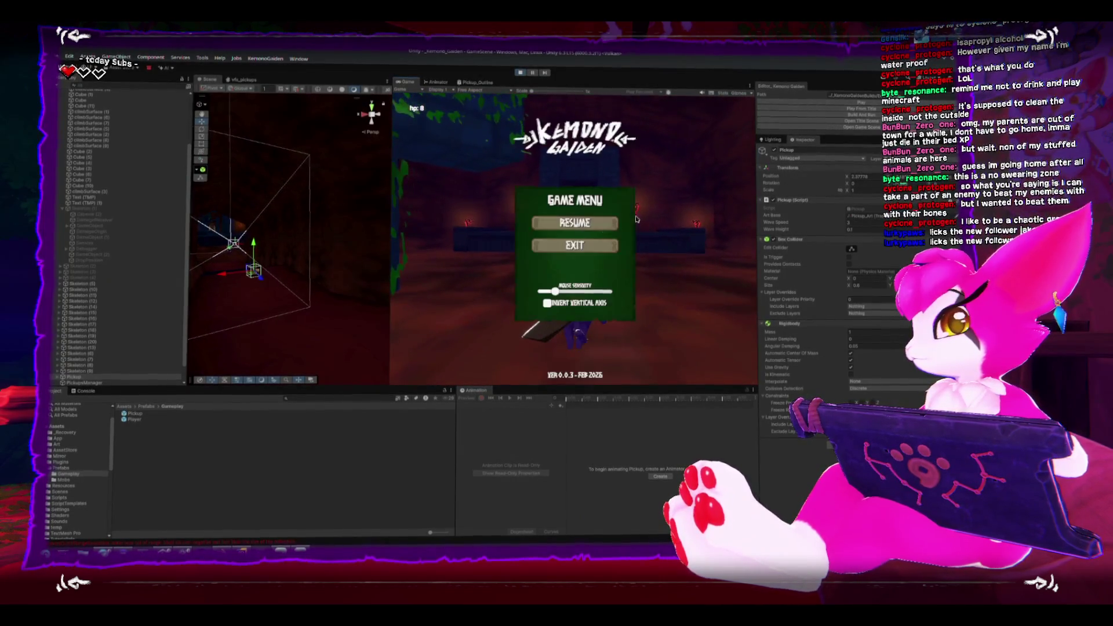
pyautogui.press('Escape')
pyautogui.click(520, 73)
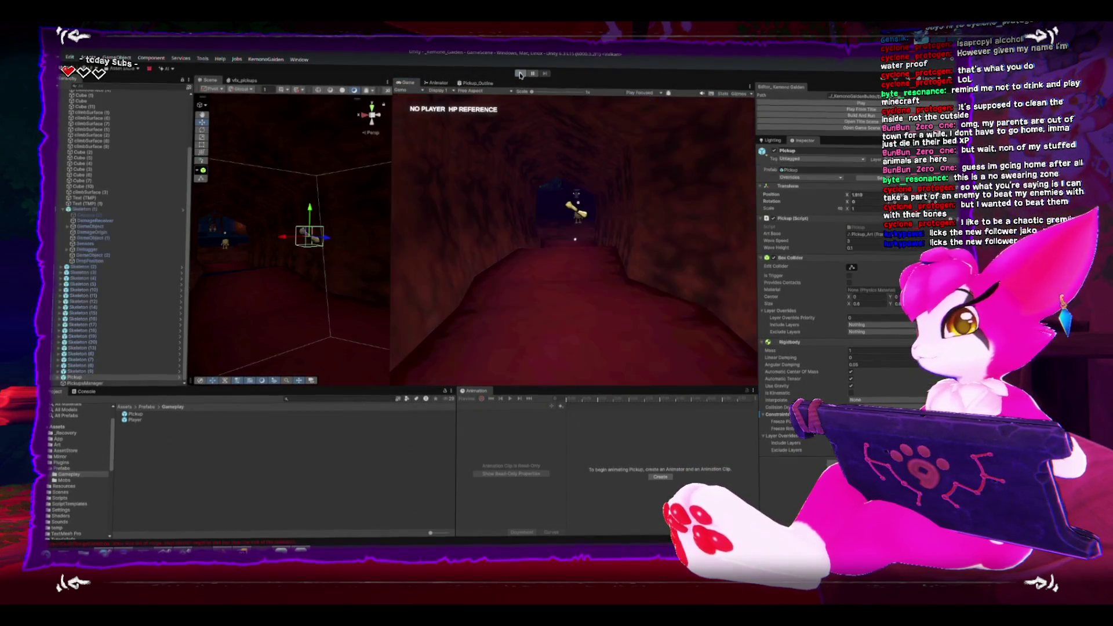
# Select Skeleton (4) in the Hierarchy and frame it in the Scene view
pyautogui.click(84, 270)
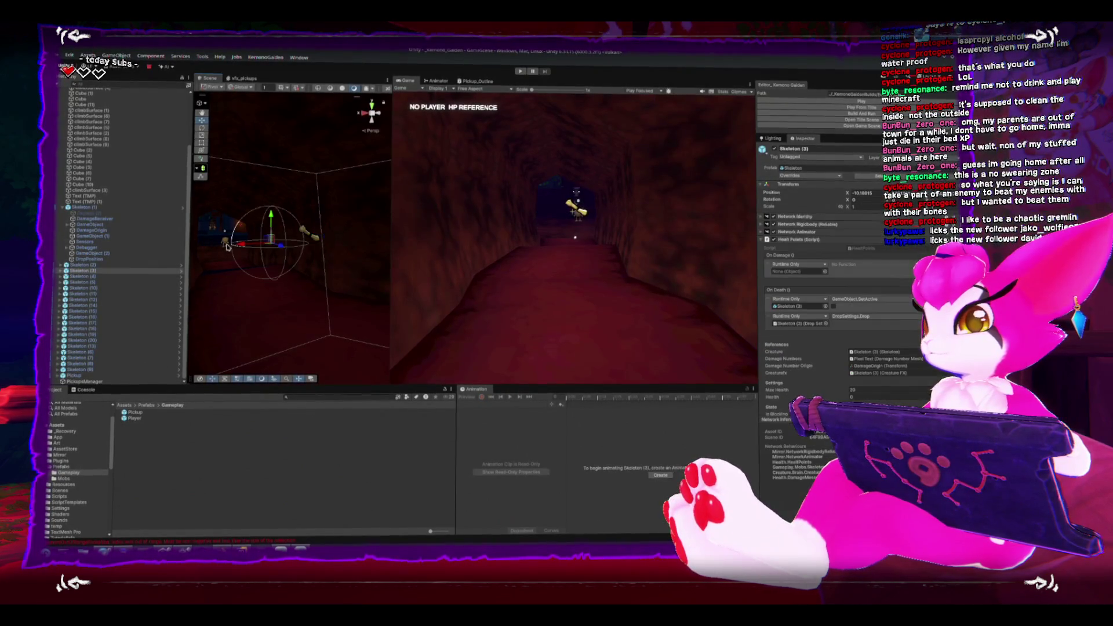
pyautogui.click(85, 276)
pyautogui.press('f')
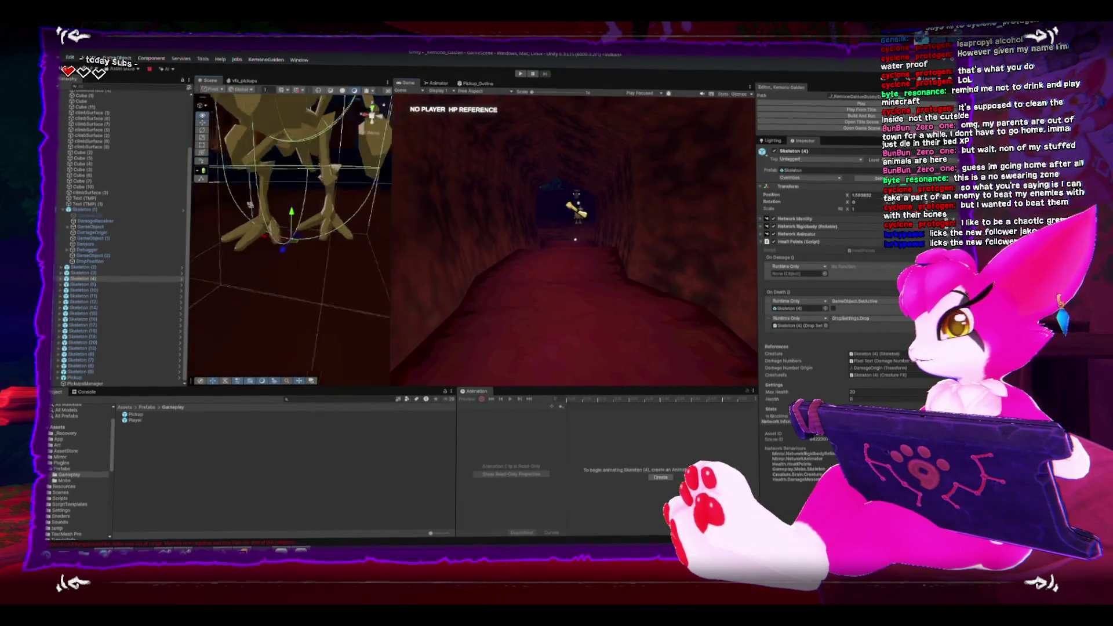
pyautogui.scroll(-5, 348, 174)
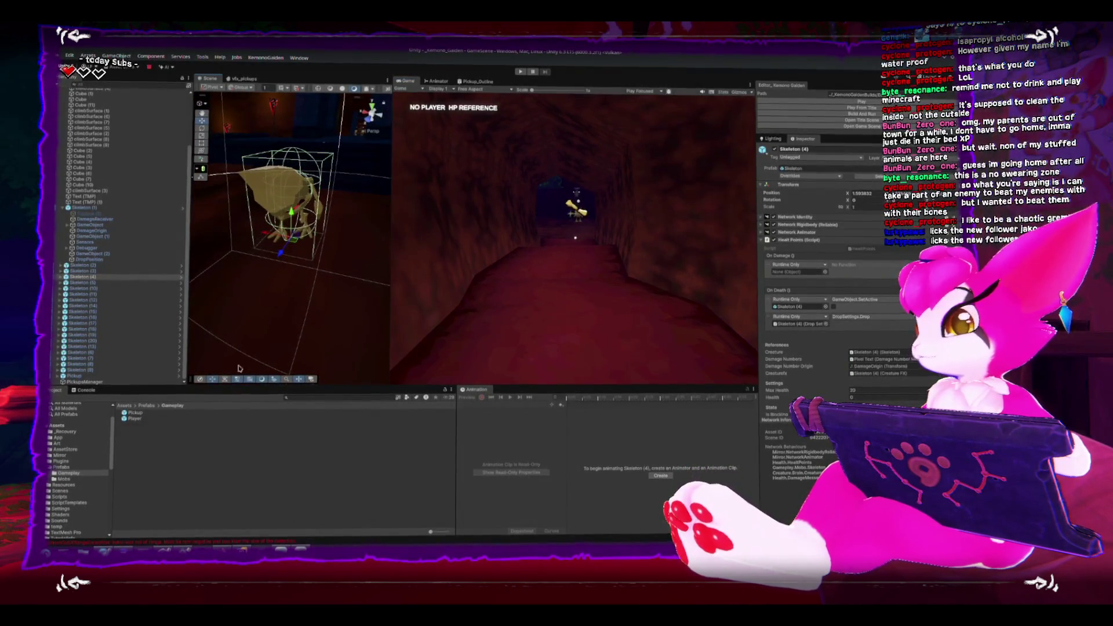
# Review the Console errors, clear them, and start the game again
pyautogui.click(86, 389)
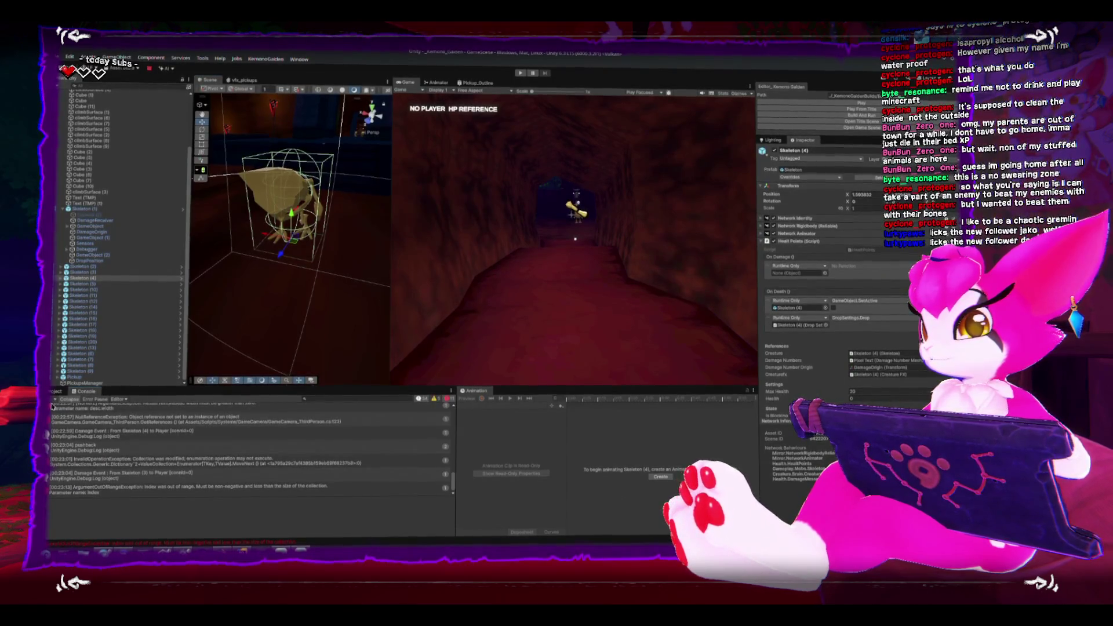
pyautogui.scroll(-3, 129, 419)
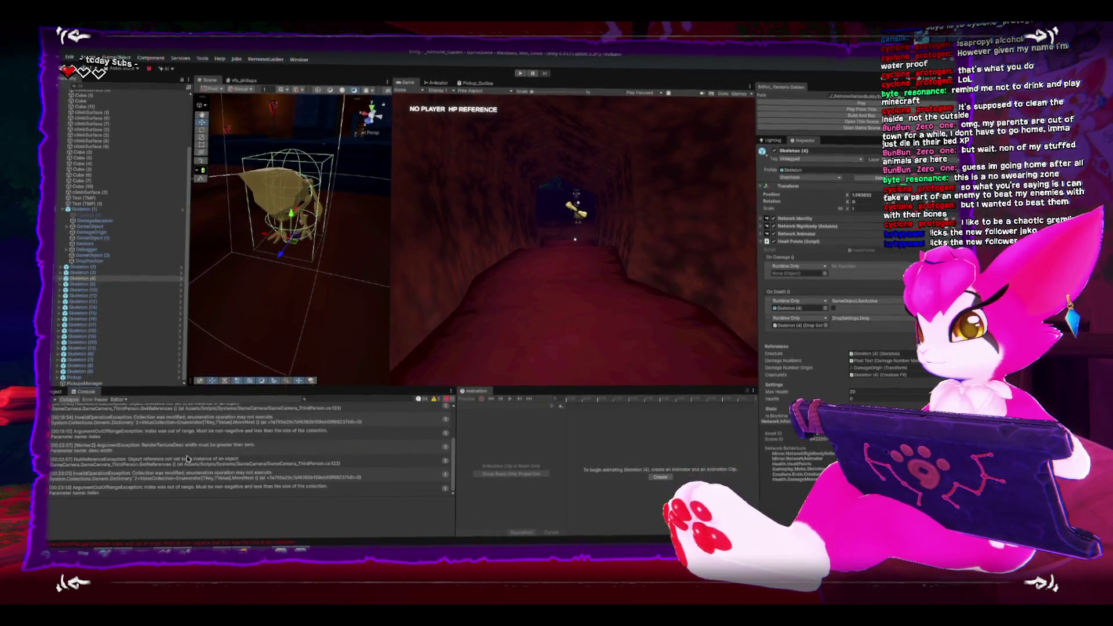
pyautogui.scroll(3, 187, 459)
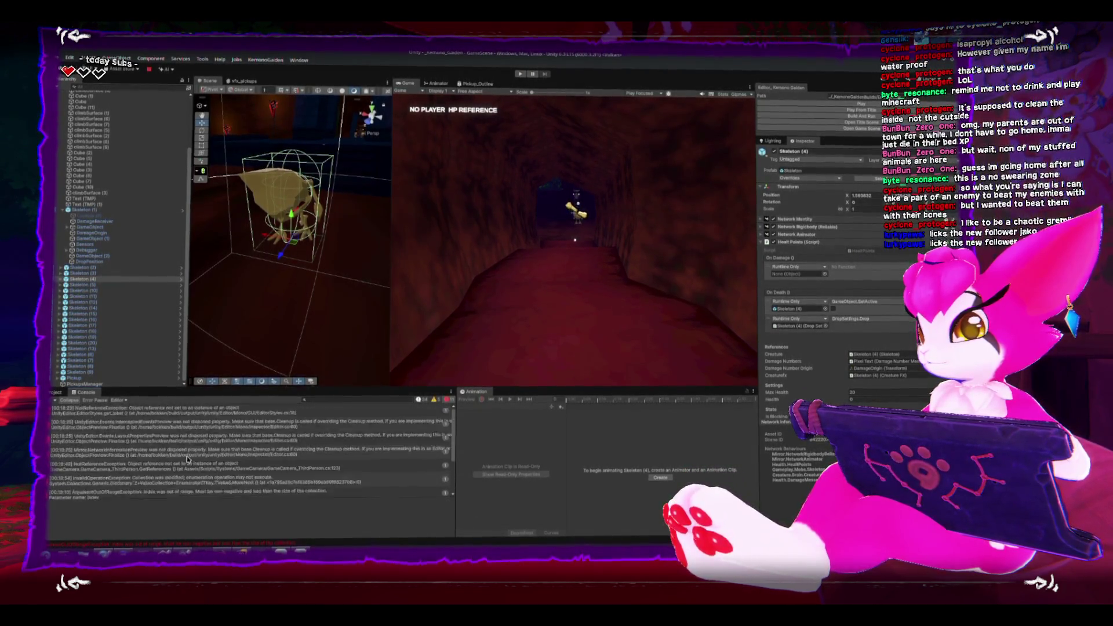
pyautogui.click(53, 400)
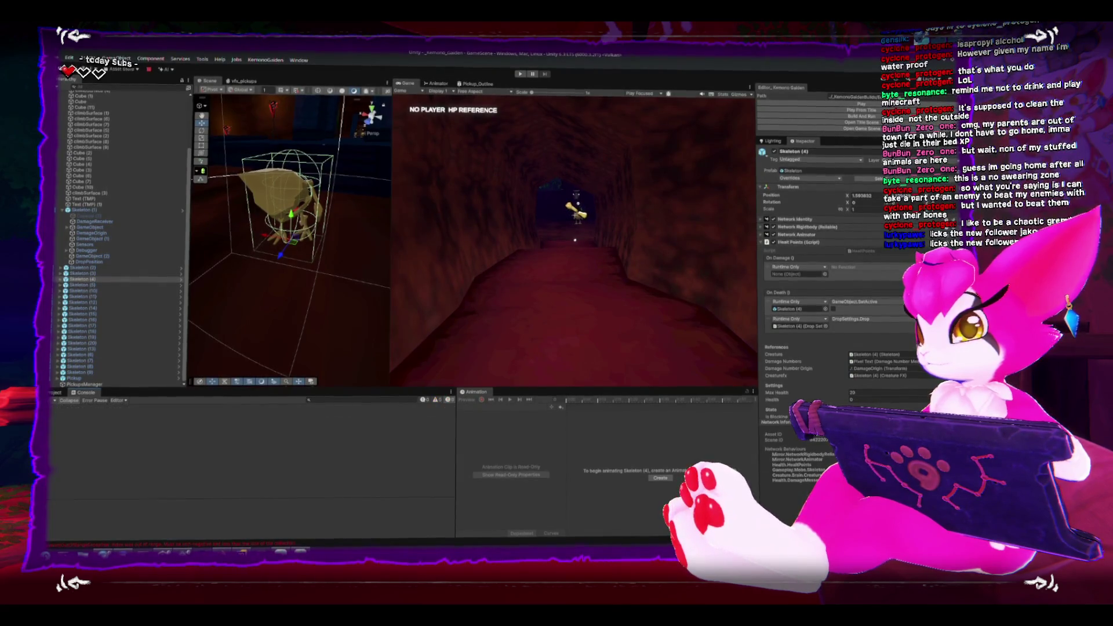
pyautogui.click(825, 103)
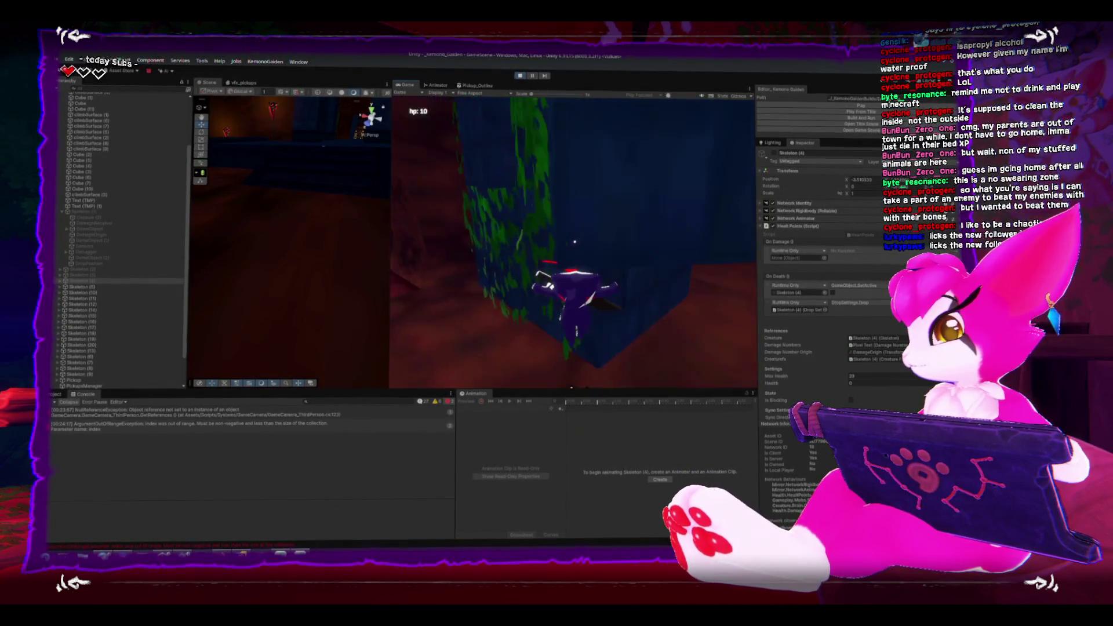
# Open and close the in-game pause menu with Esc during the skeleton play test
pyautogui.press('Escape')
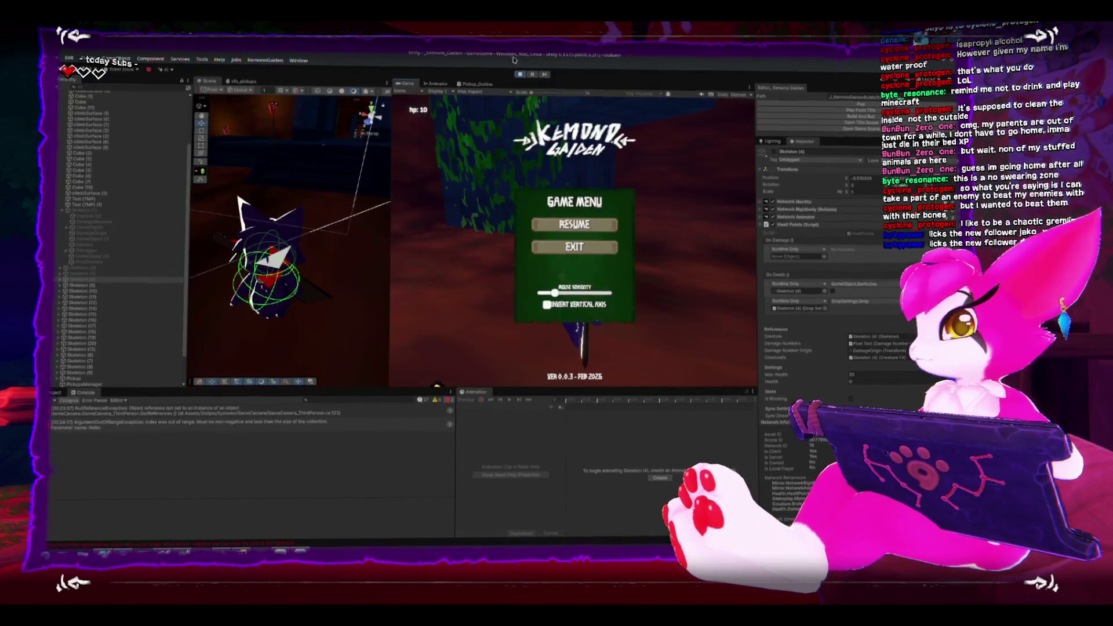
pyautogui.press('Escape')
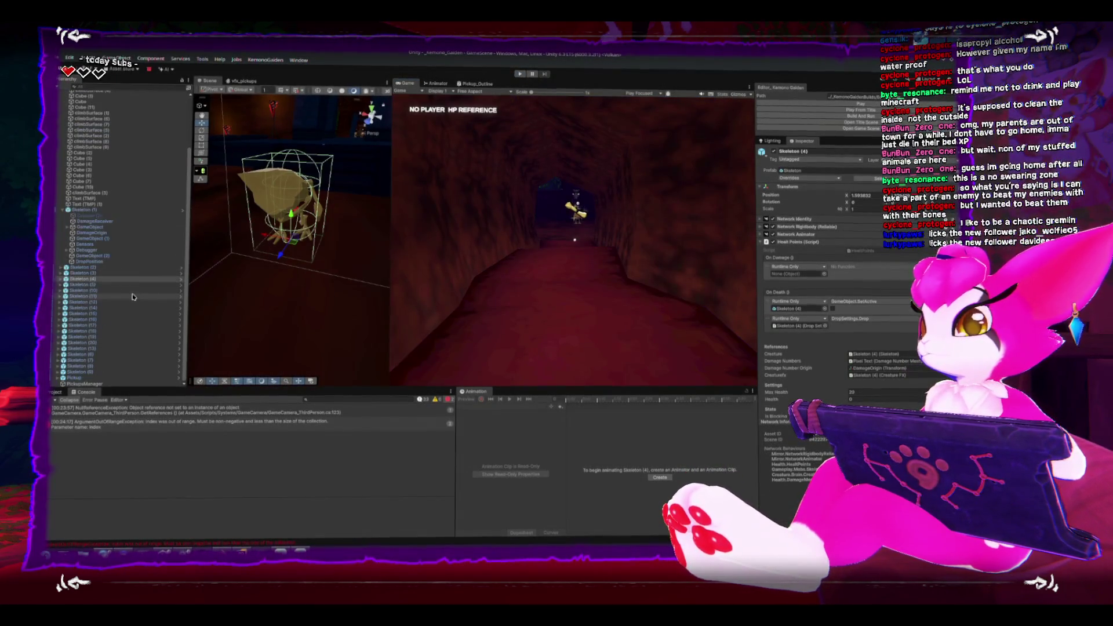
# Put Pickup on the Pickups layer for this object only, then briefly run and stop the game
pyautogui.click(92, 379)
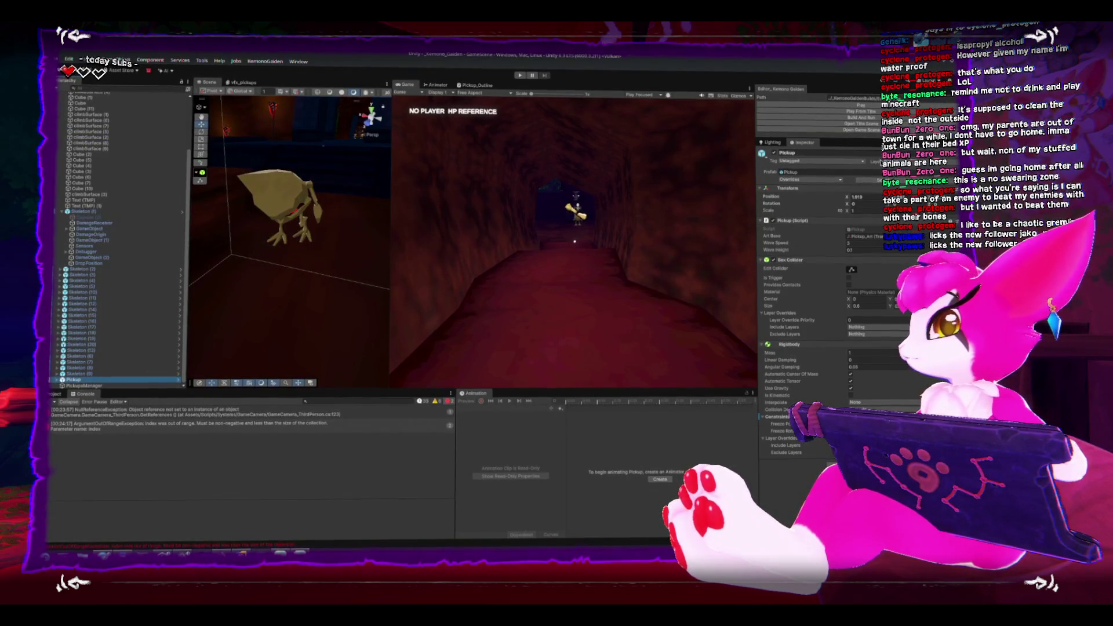
pyautogui.click(904, 238)
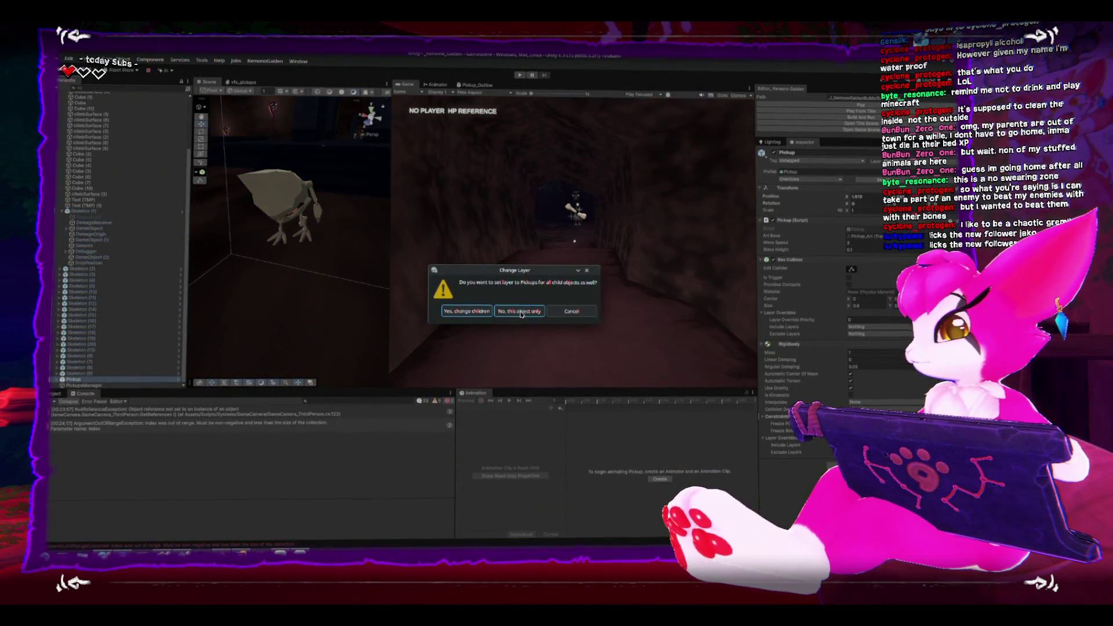
pyautogui.click(520, 312)
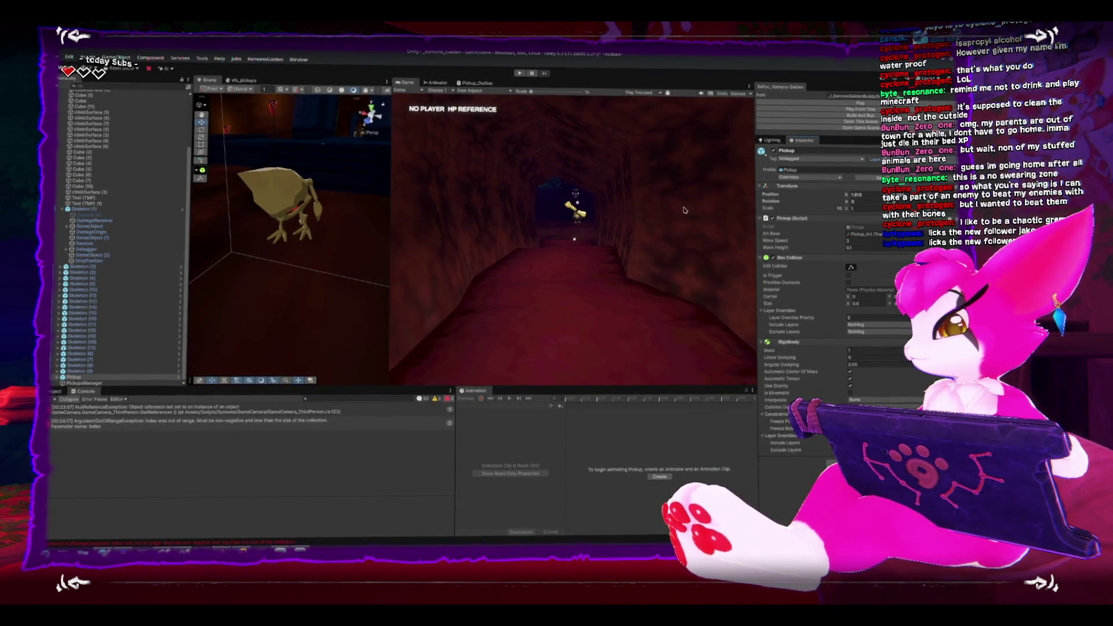
pyautogui.click(518, 74)
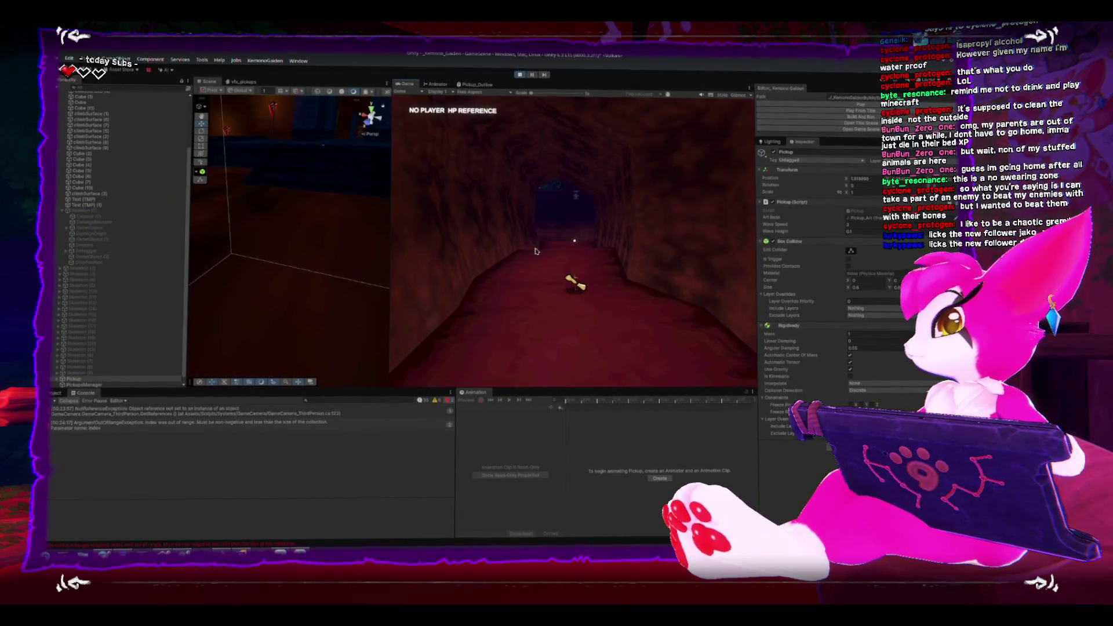
pyautogui.click(520, 74)
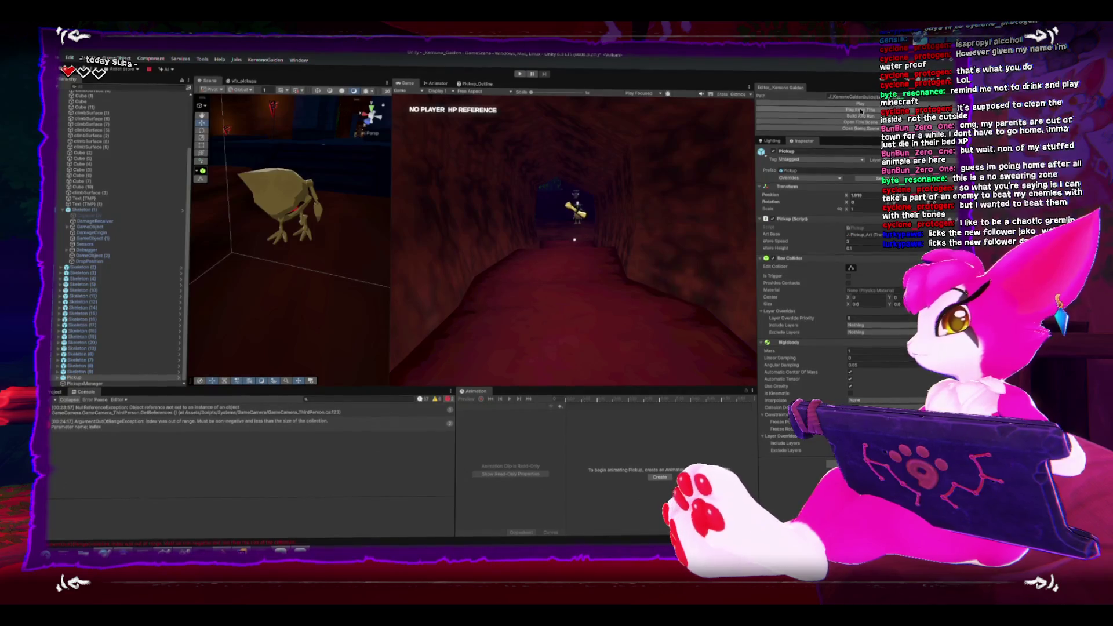
# Start play mode again to play through the dungeon corridors
pyautogui.click(860, 105)
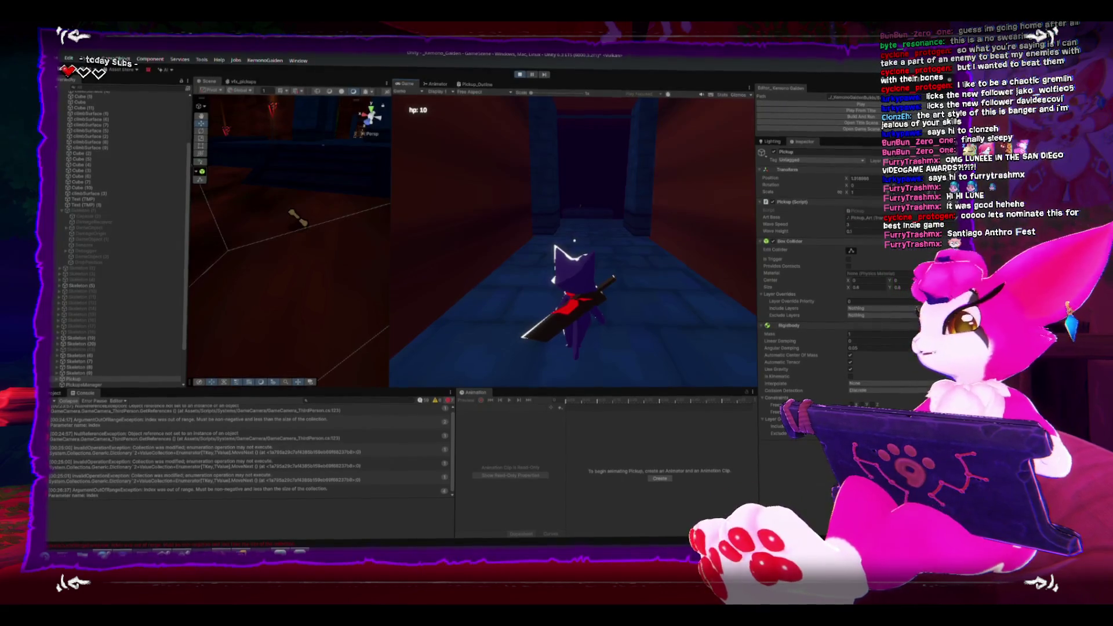
# Pause and stop the running game, then orbit the Scene view around the skeleton
pyautogui.press('Escape')
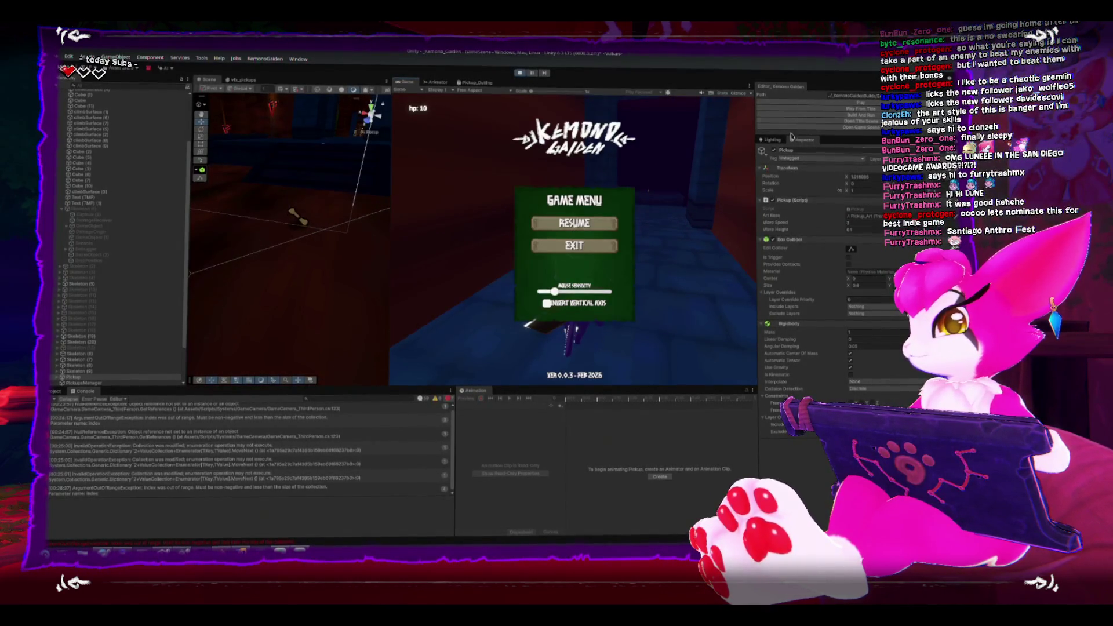
pyautogui.click(520, 73)
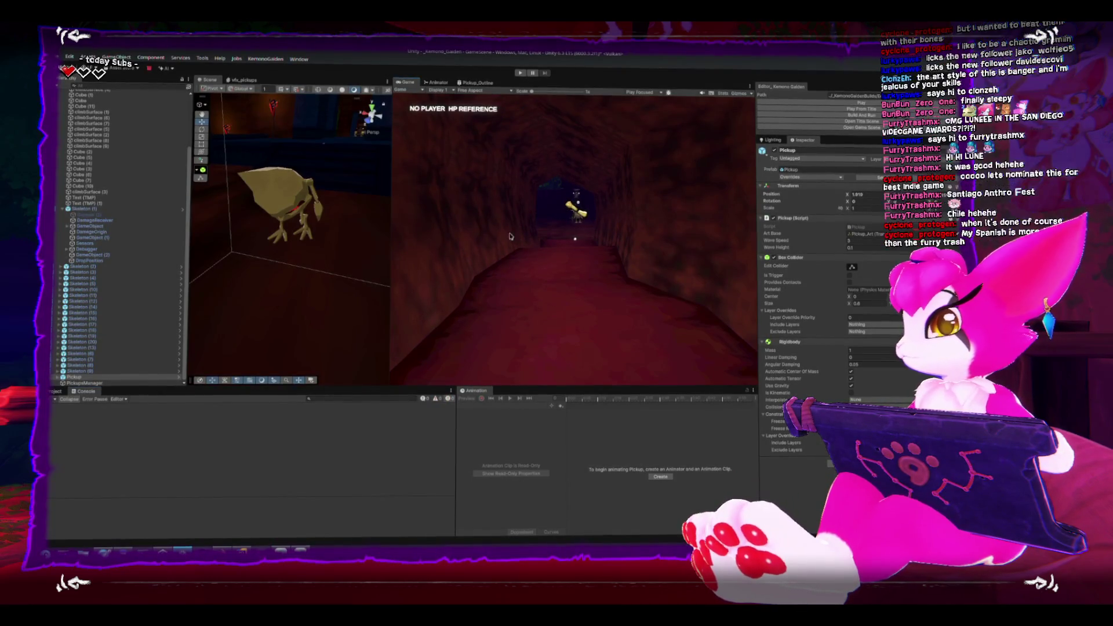
pyautogui.moveTo(378, 183); pyautogui.dragTo(335, 203)
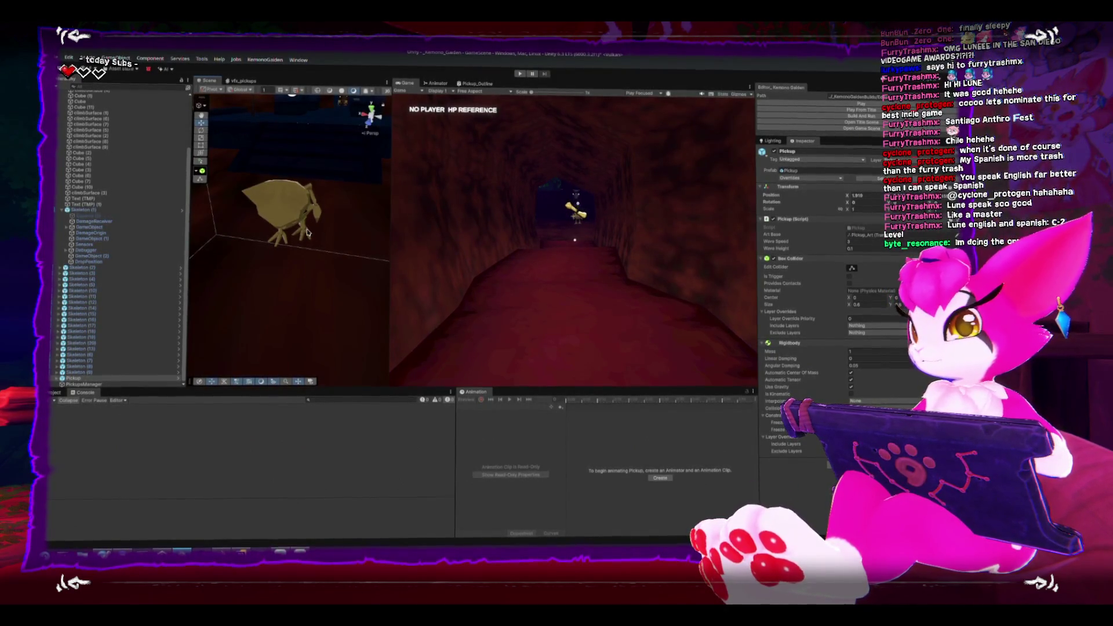
# Frame Skeleton (4), orbit around it, and scroll its Inspector down to Drop Settings
pyautogui.doubleClick(82, 280)
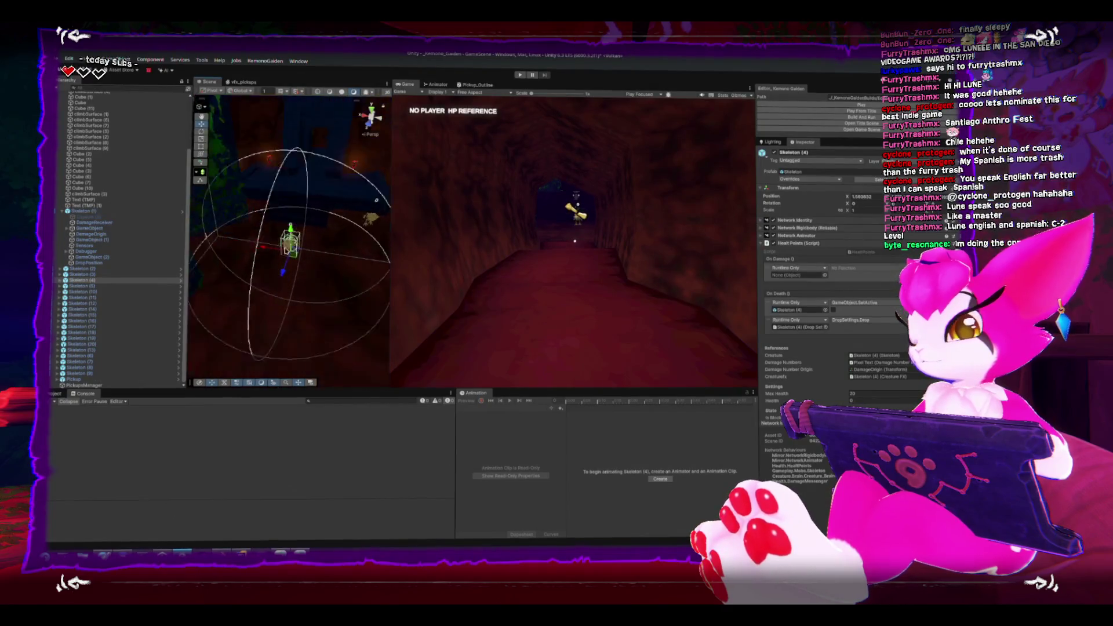
pyautogui.scroll(5, 271, 228)
pyautogui.scroll(-3, 271, 227)
pyautogui.moveTo(271, 228); pyautogui.dragTo(305, 184)
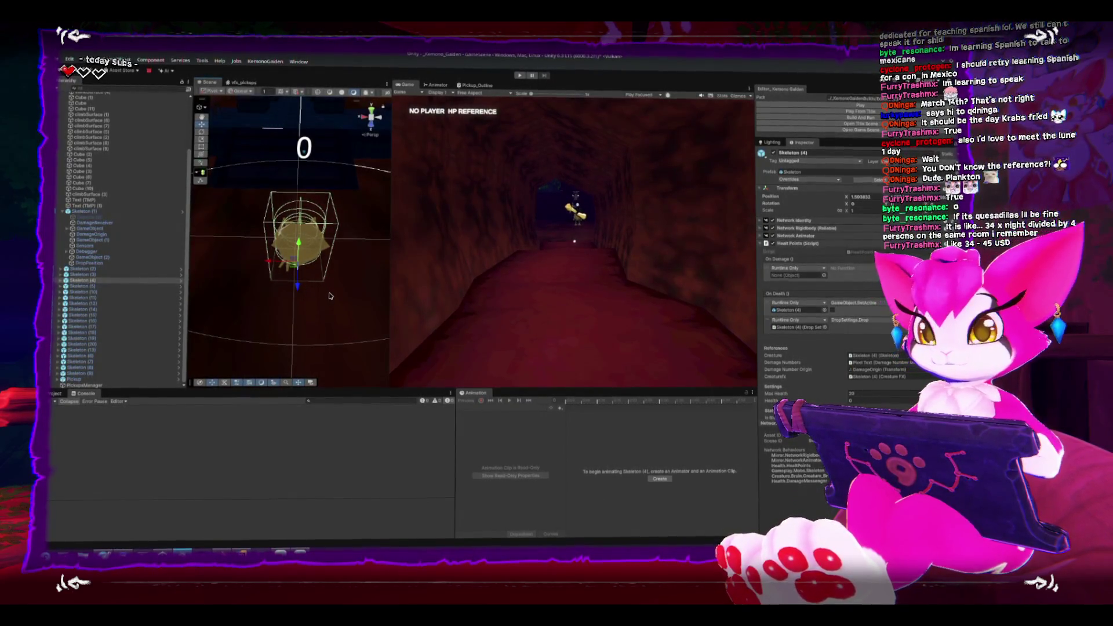
pyautogui.moveTo(322, 288); pyautogui.dragTo(281, 252)
pyautogui.scroll(-5, 282, 252)
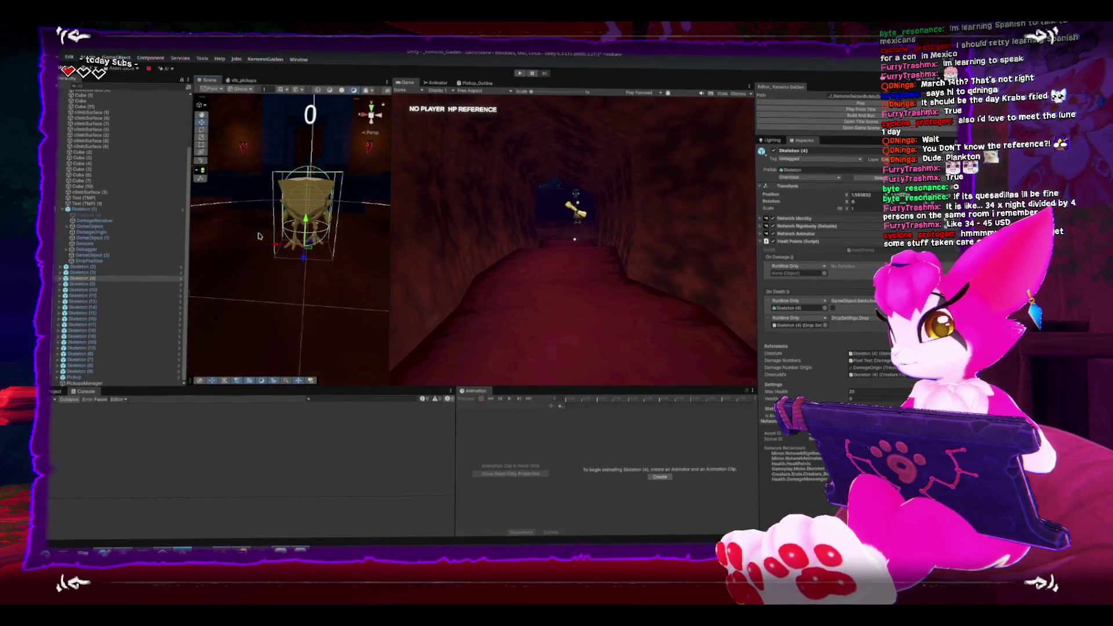
pyautogui.scroll(-10, 823, 273)
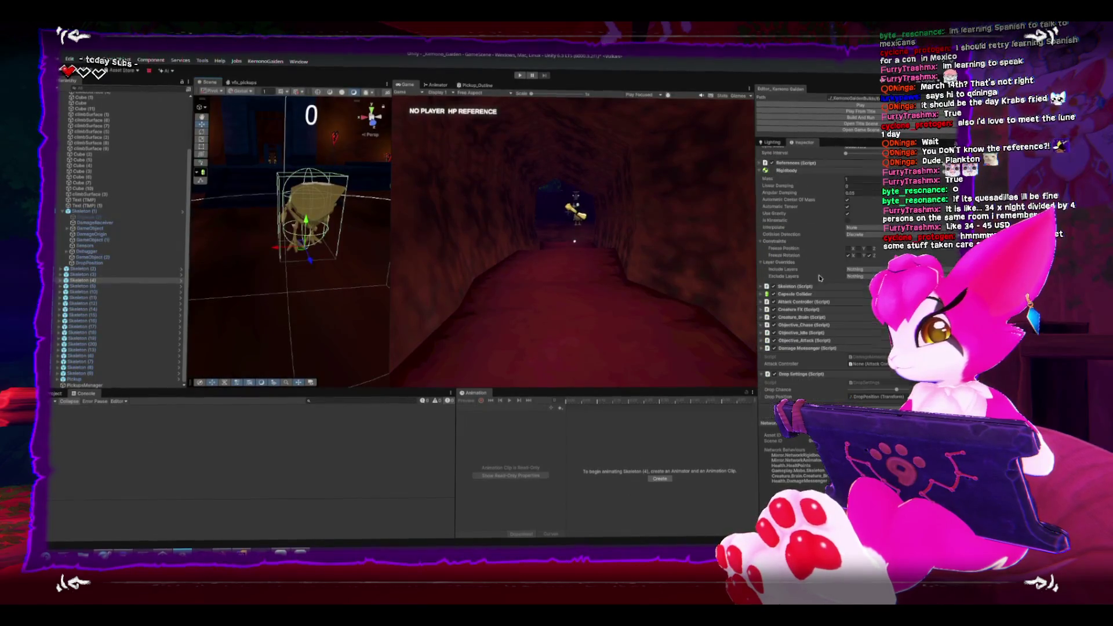
# Open DropSettings.cs in Rider and select its MonoBehaviour base class name
pyautogui.doubleClick(896, 383)
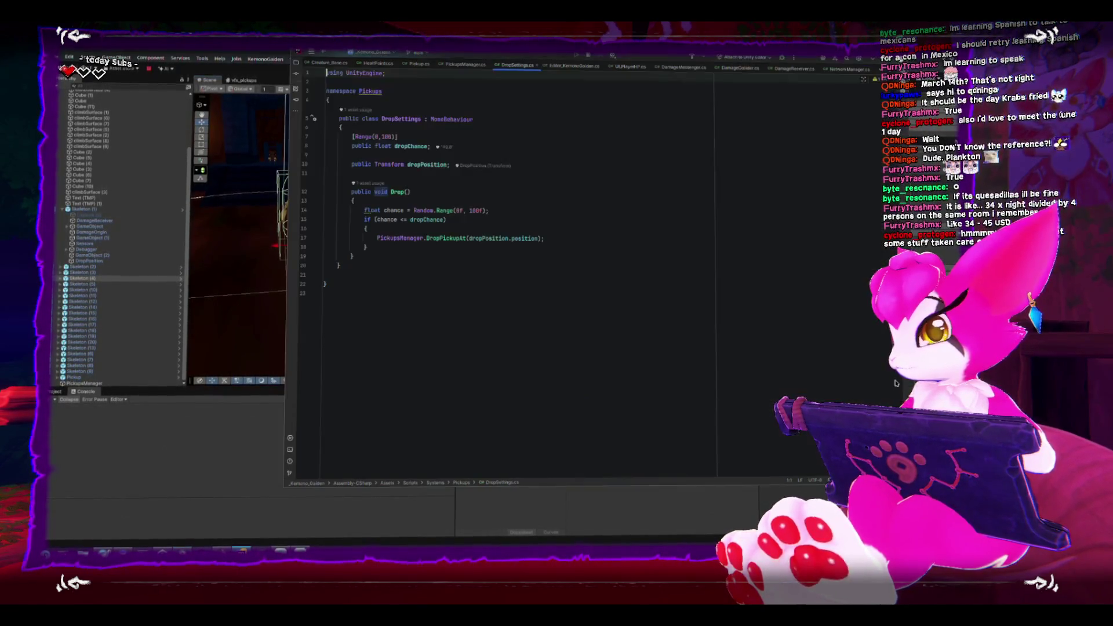
pyautogui.doubleClick(444, 120)
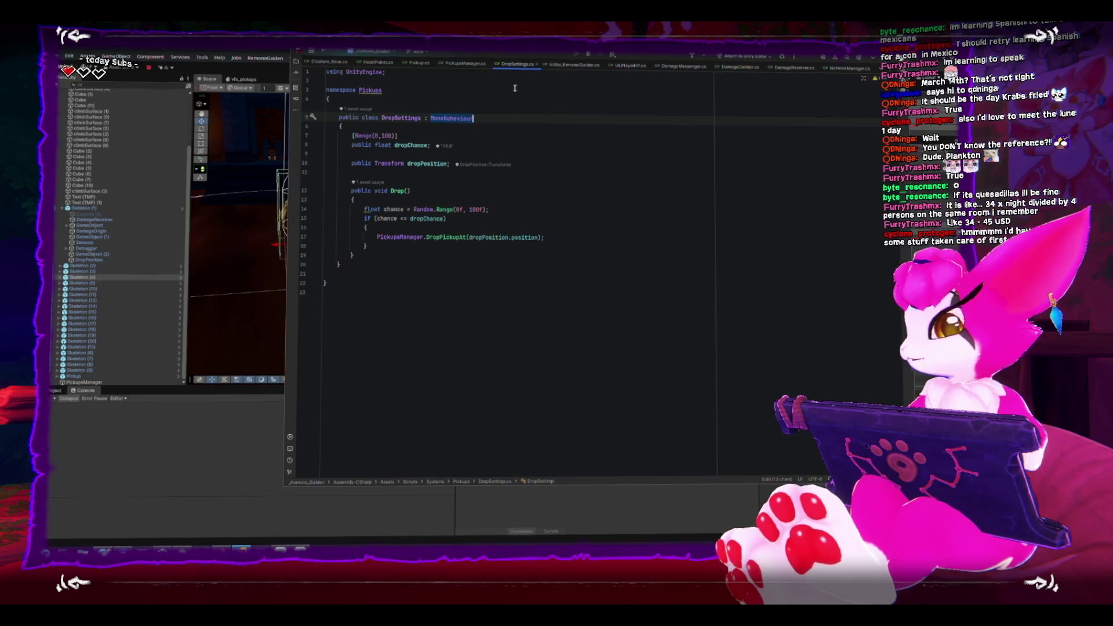
# Switch from Unity to Rider to view HealthPoints.cs and its death events
pyautogui.hotkey('alt', 'Tab')
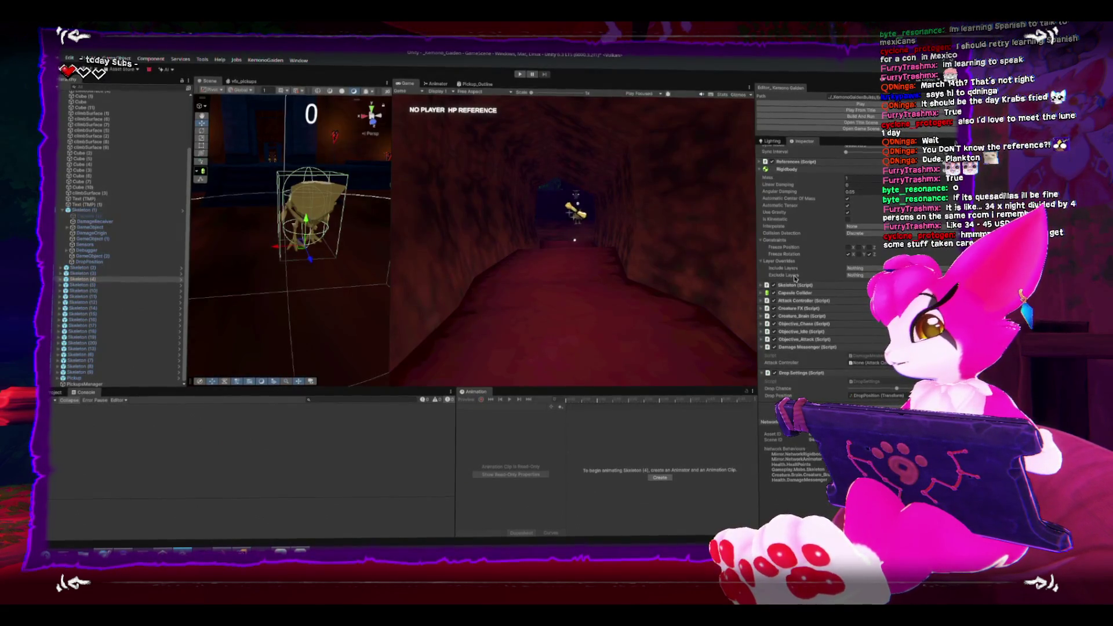
pyautogui.scroll(5, 762, 319)
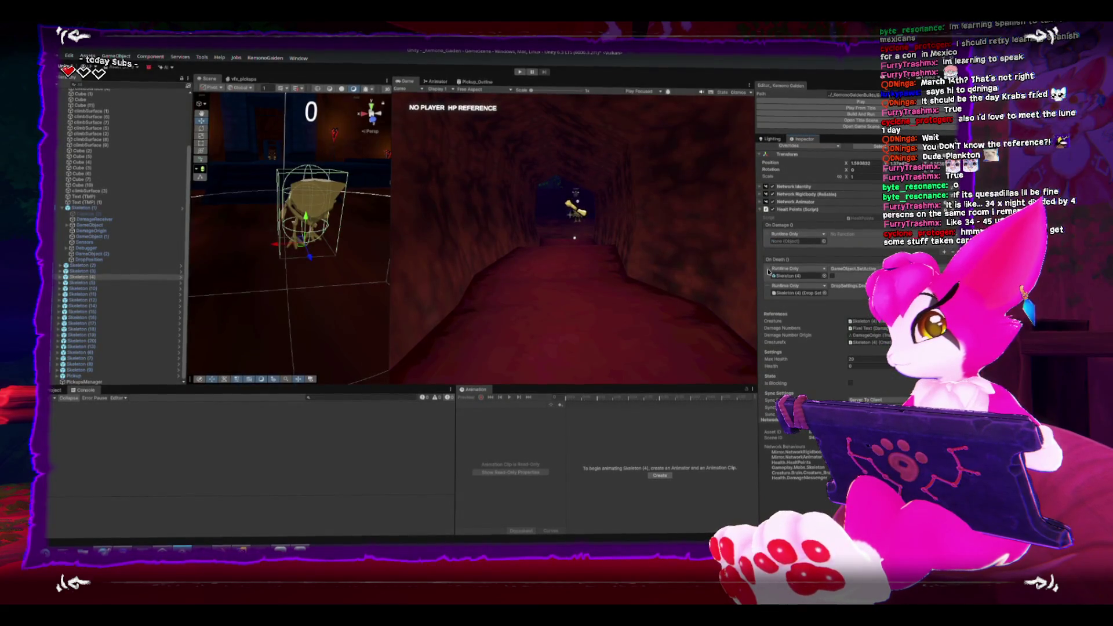
pyautogui.hotkey('alt', 'Tab')
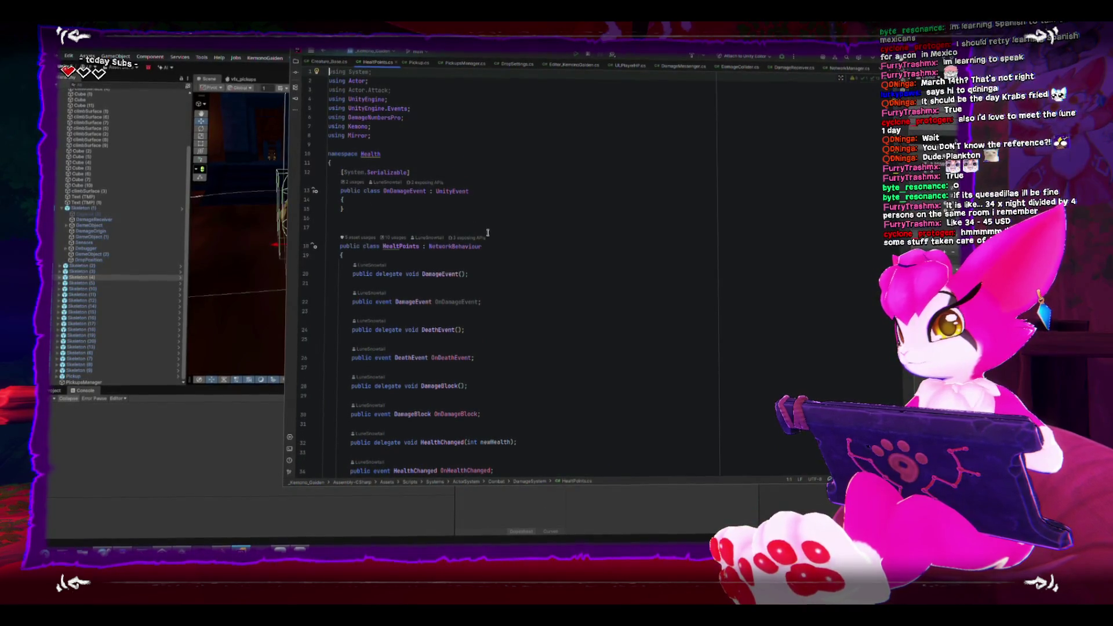
# Rename the OnDeath event field to OnDeath_Client with Rider's Rename refactoring
pyautogui.scroll(-5, 487, 232)
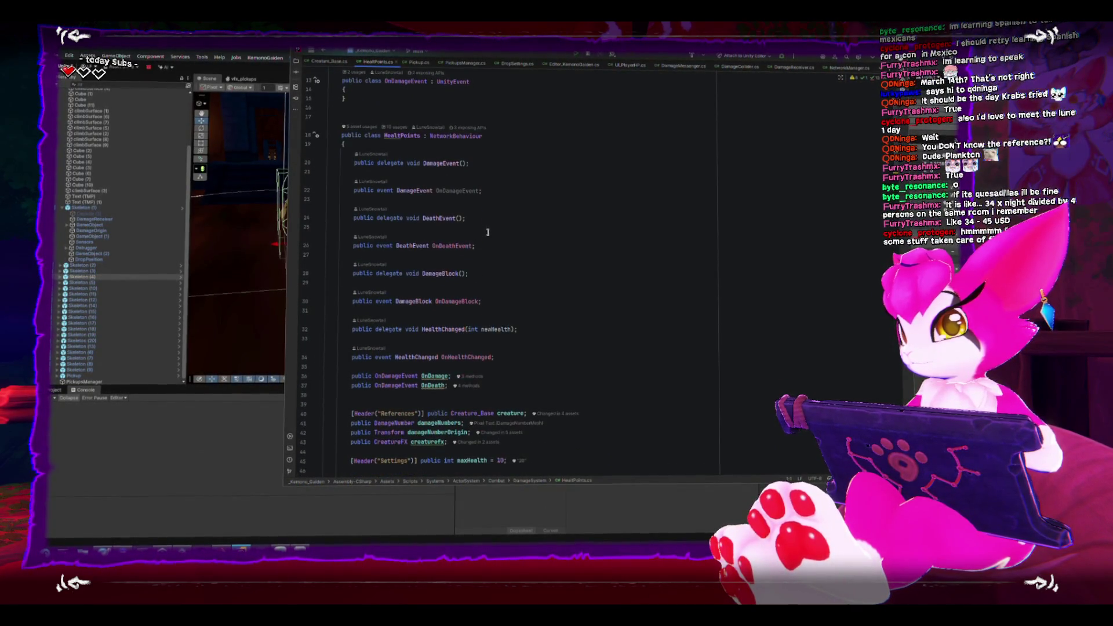
pyautogui.scroll(-1, 488, 234)
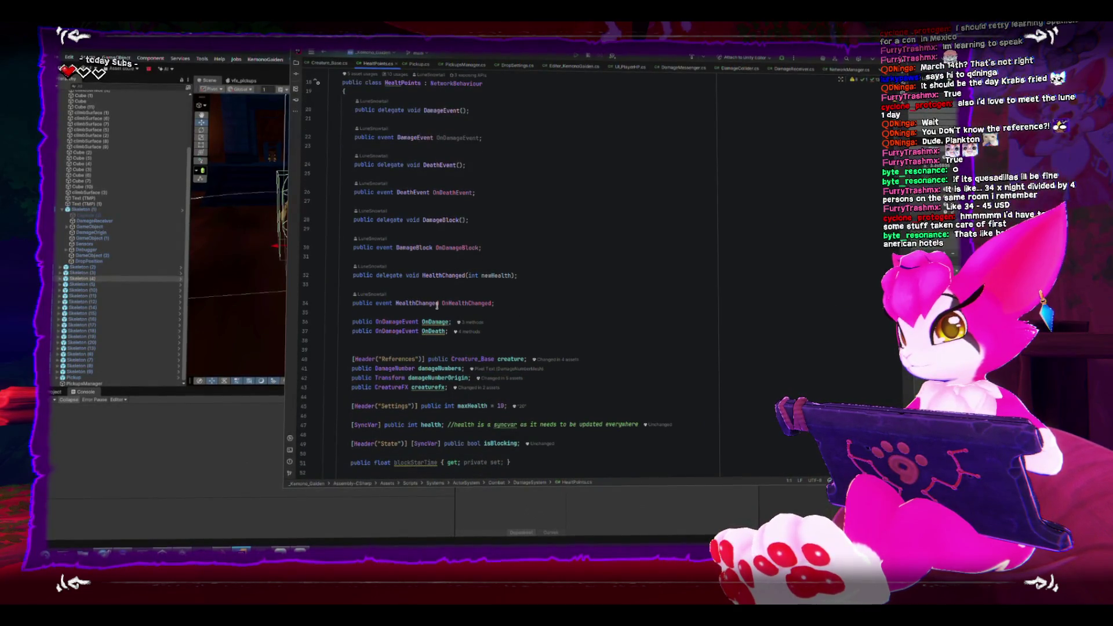
pyautogui.rightClick(434, 332)
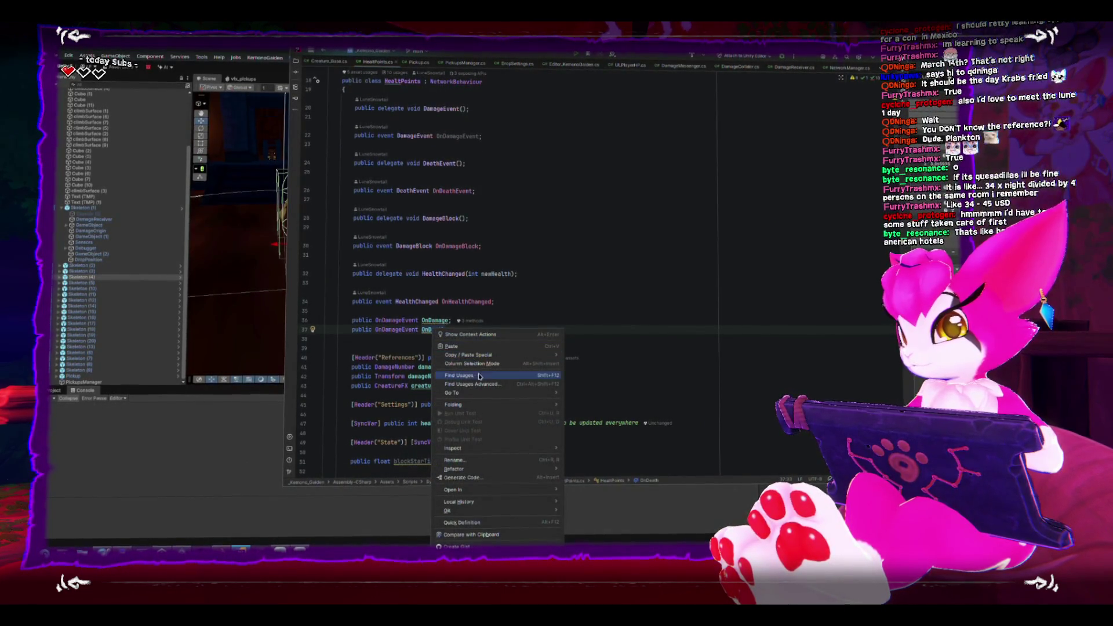
pyautogui.click(500, 459)
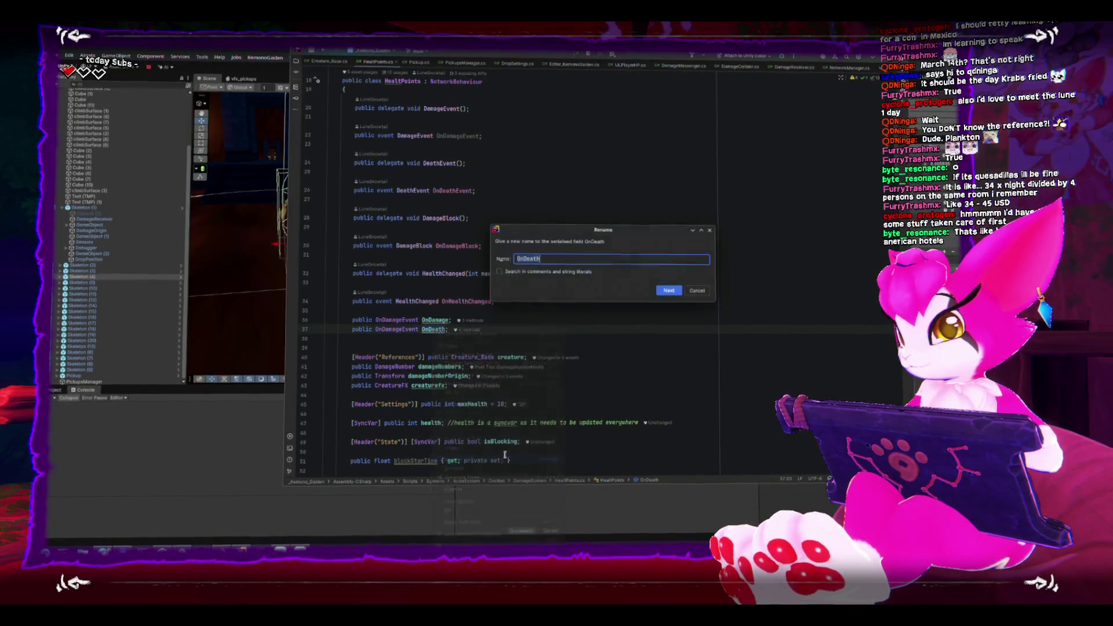
pyautogui.write('OnDeath')
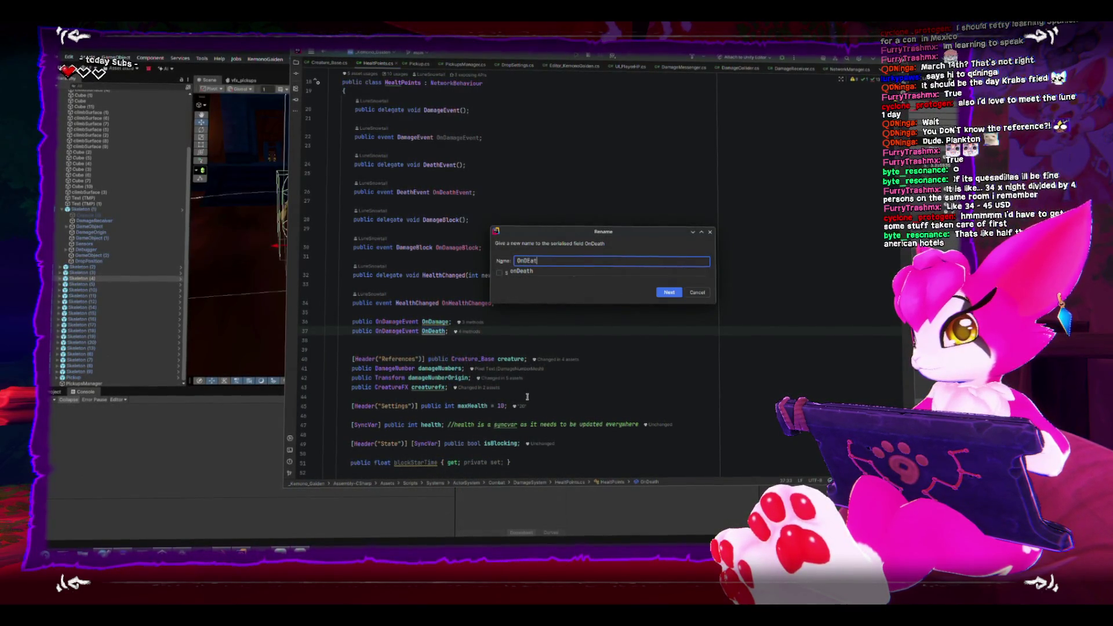
pyautogui.write('_Client')
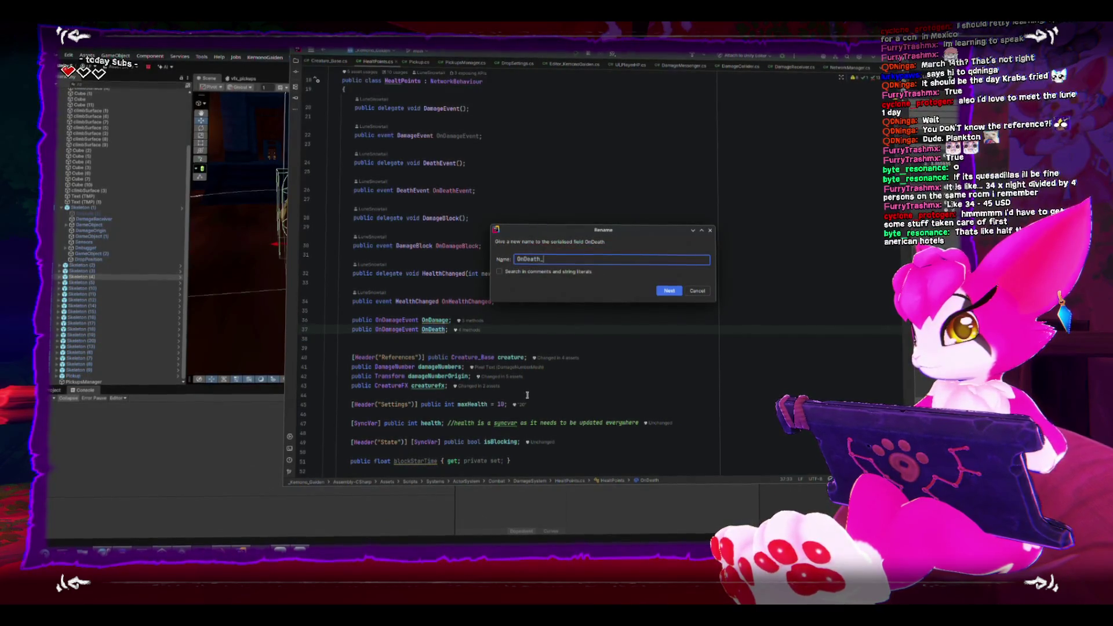
pyautogui.press('Return')
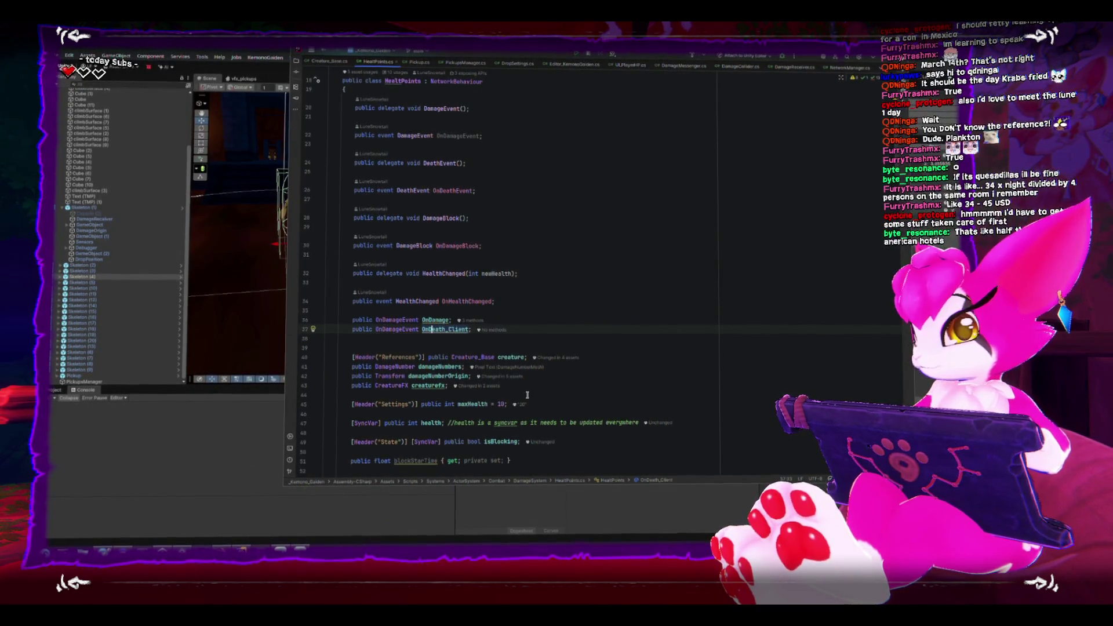
# Declare a new public OnDamageEvent field named OnDeath_Server below OnDeath_Client
pyautogui.press('Return')
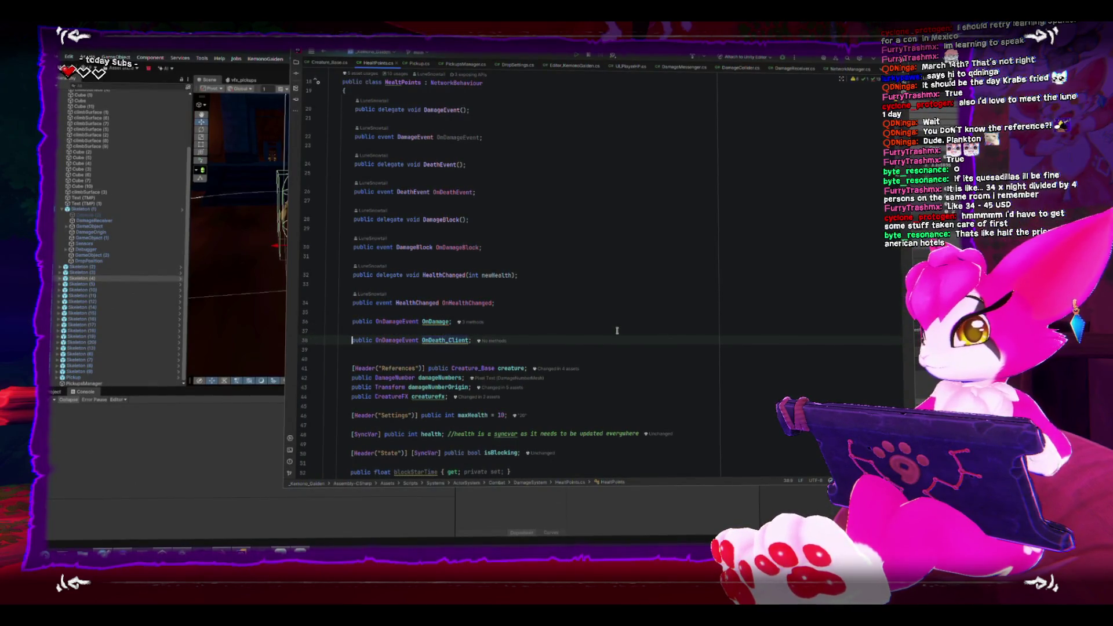
pyautogui.write('publi')
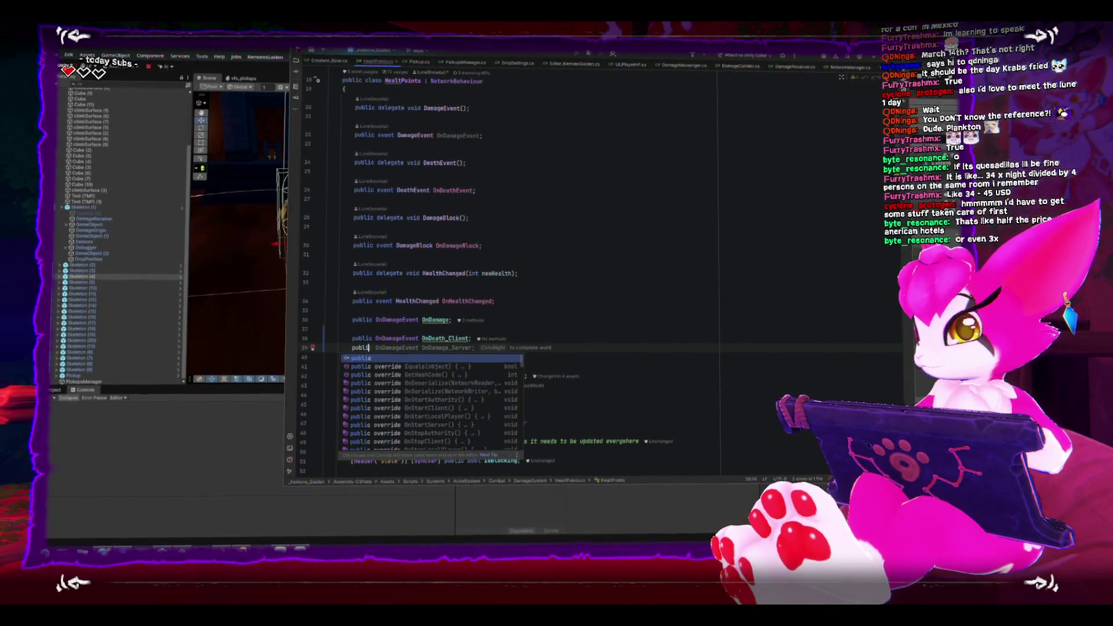
pyautogui.write('c ')
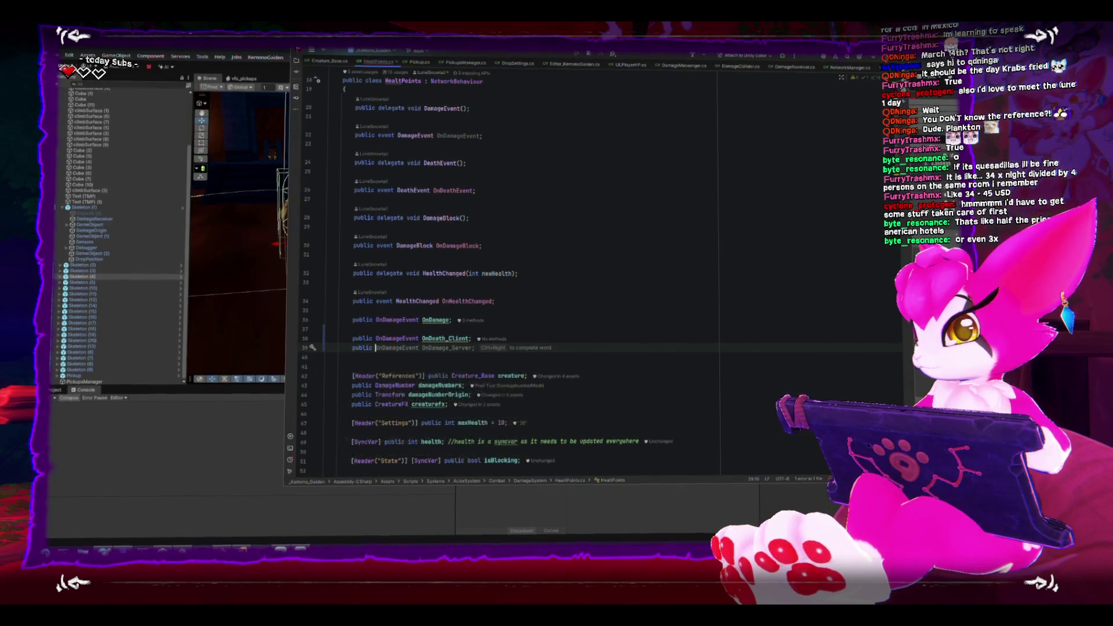
pyautogui.write('OnDama')
pyautogui.press('Return')
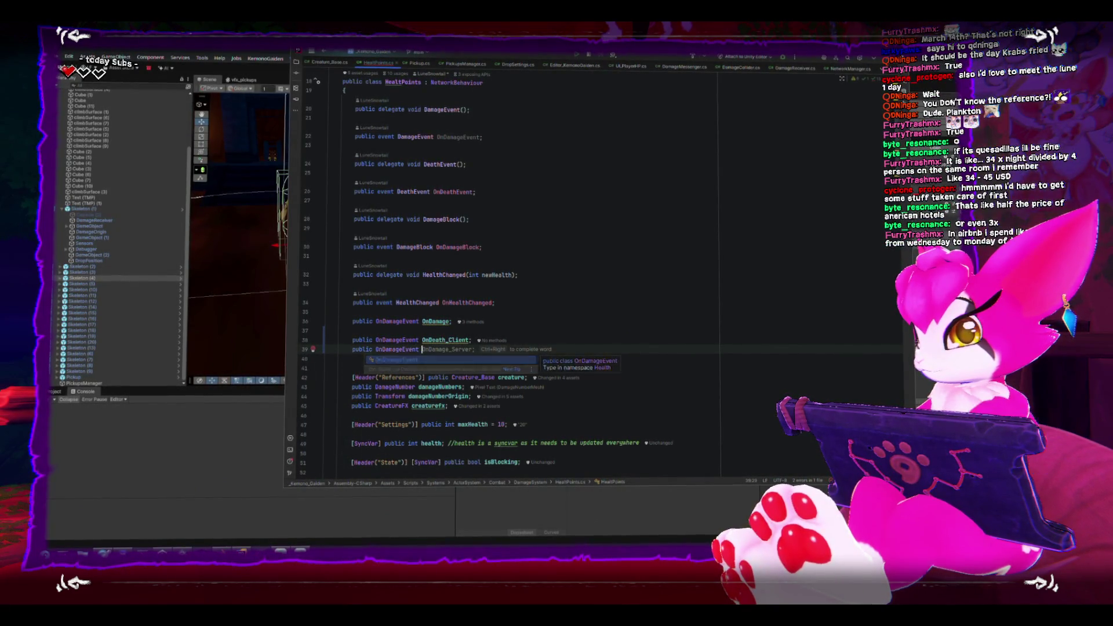
pyautogui.write('OnDeathC')
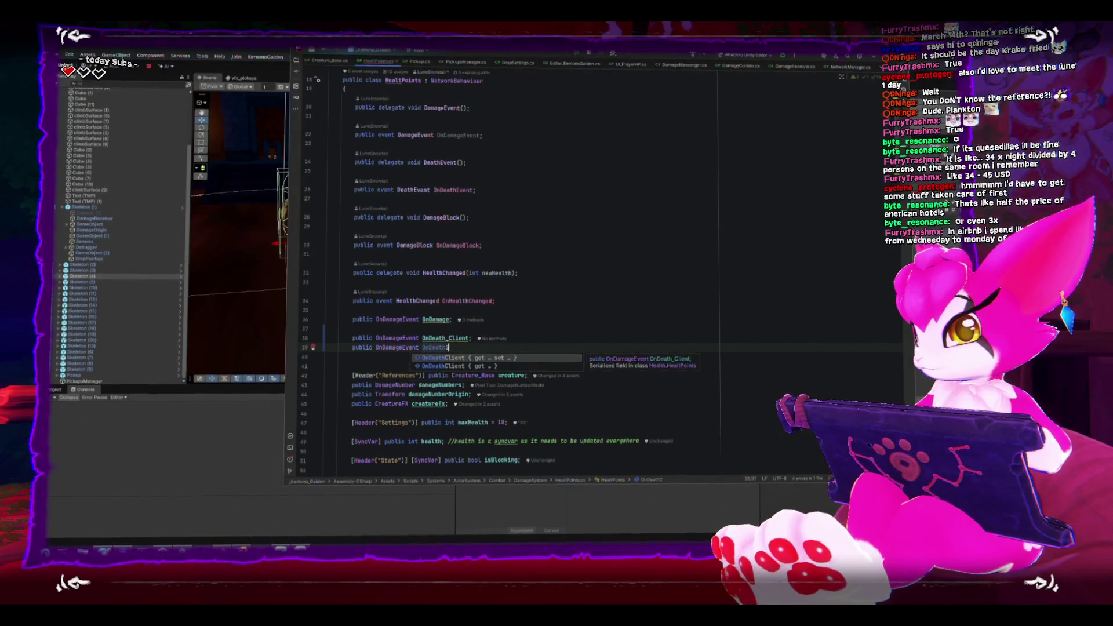
pyautogui.press('Escape')
pyautogui.write(';')
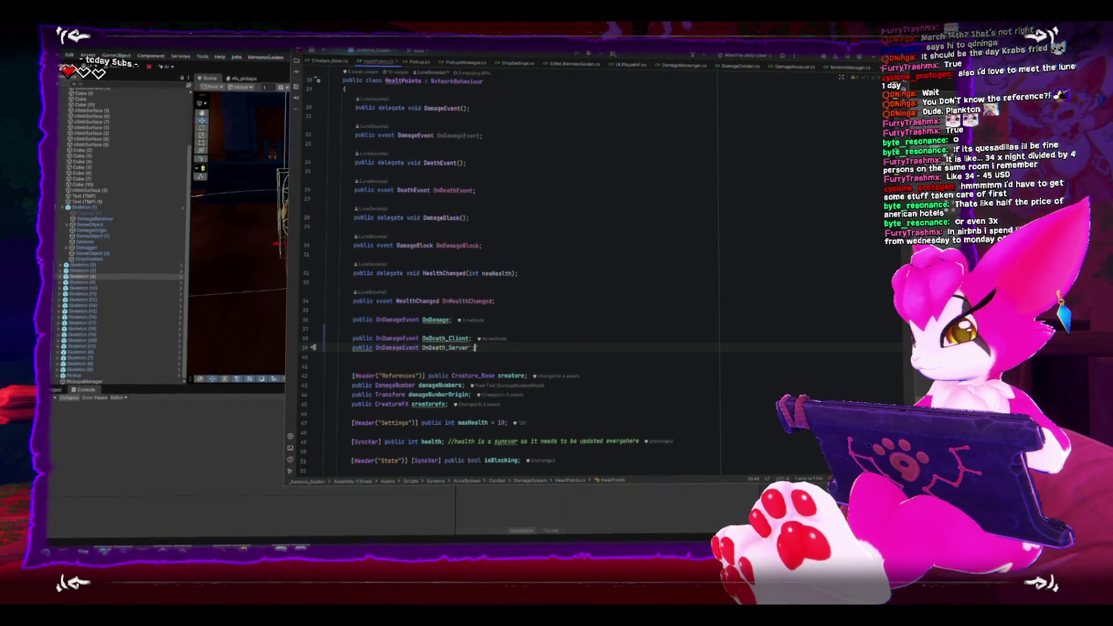
# Comment that OnDeath_Client executes locally on all clients and OnDeath_Server only on the server
pyautogui.click(485, 339)
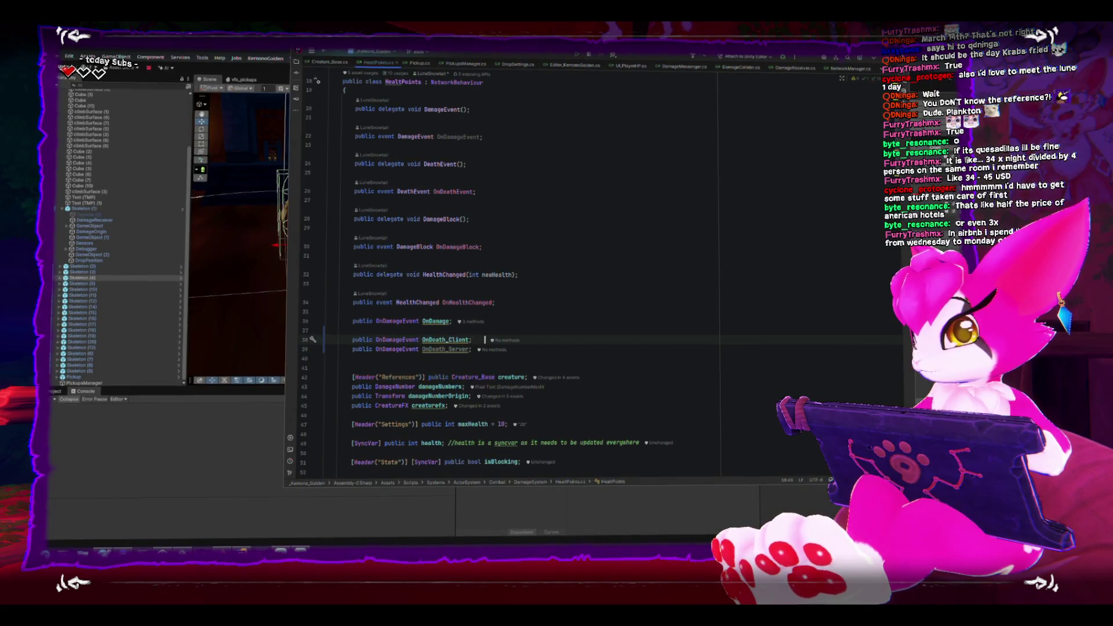
pyautogui.write('is ')
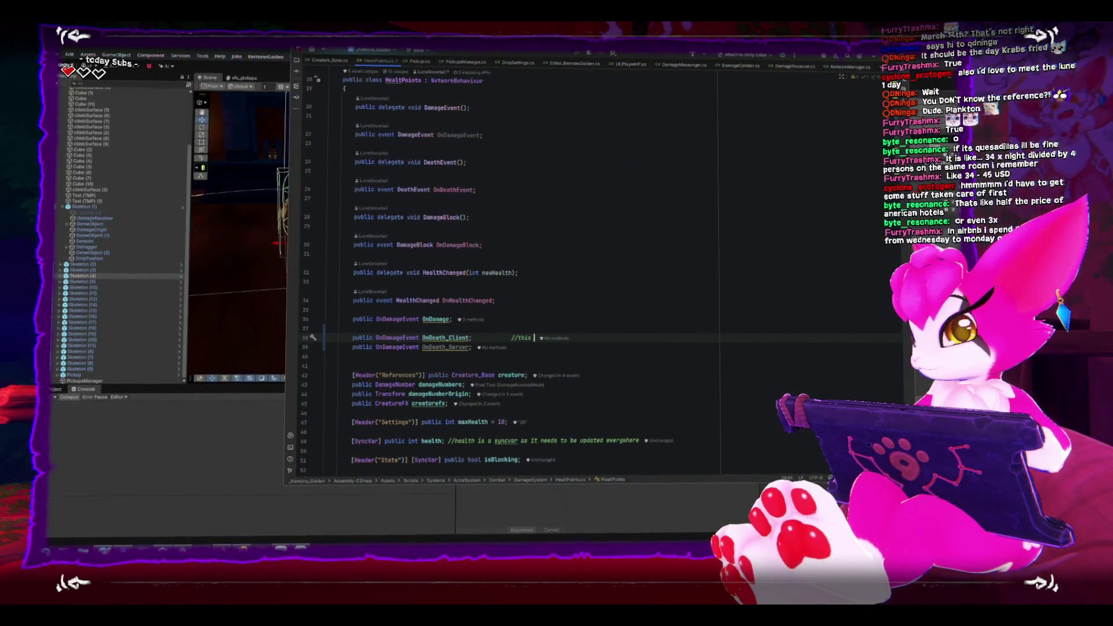
pyautogui.write('gets execute')
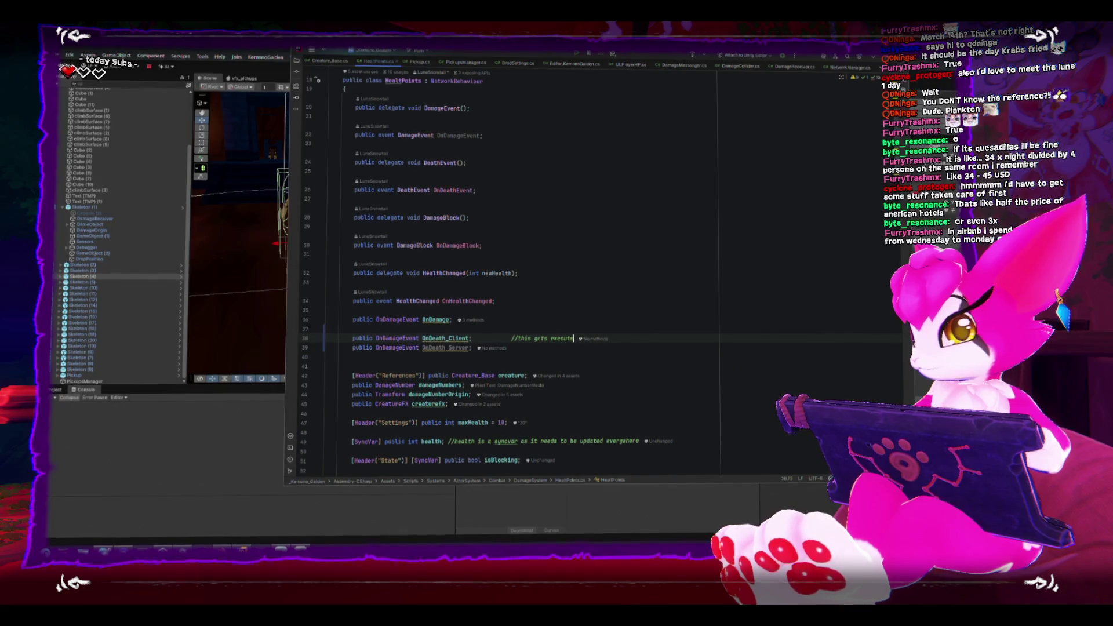
pyautogui.write('d locally on cll c')
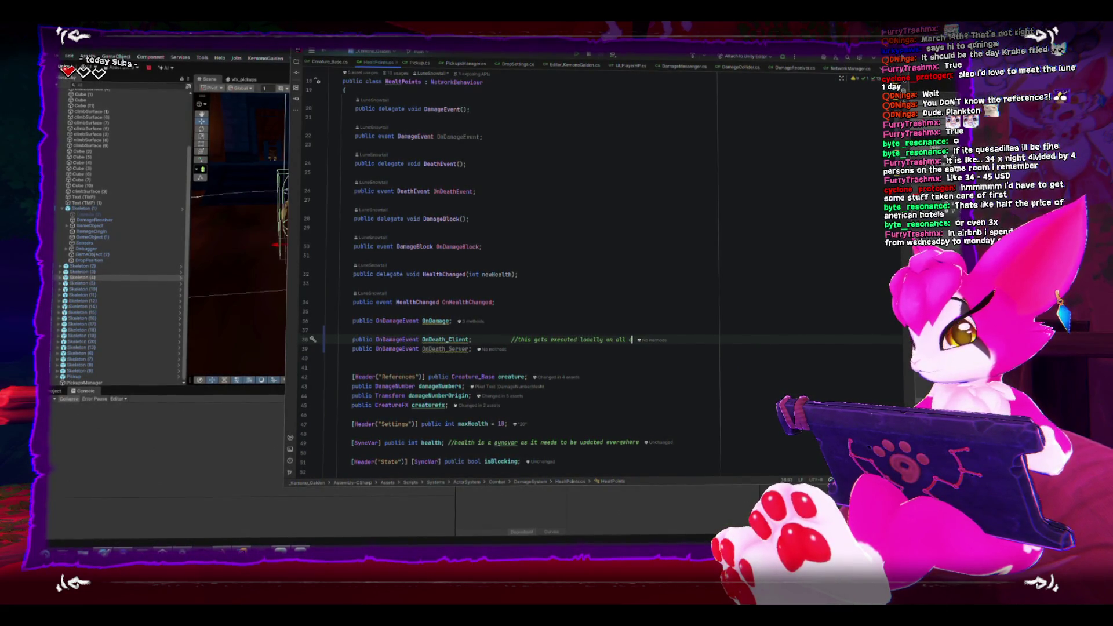
pyautogui.write('s')
pyautogui.click(512, 346)
pyautogui.write('//')
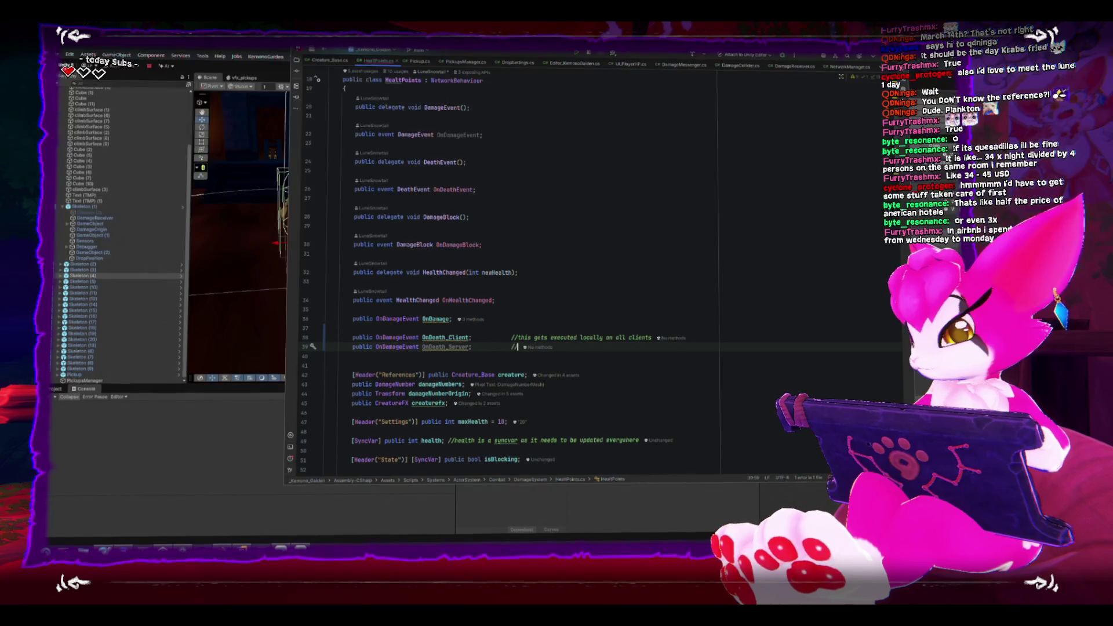
pyautogui.write('xecuted only in the ser')
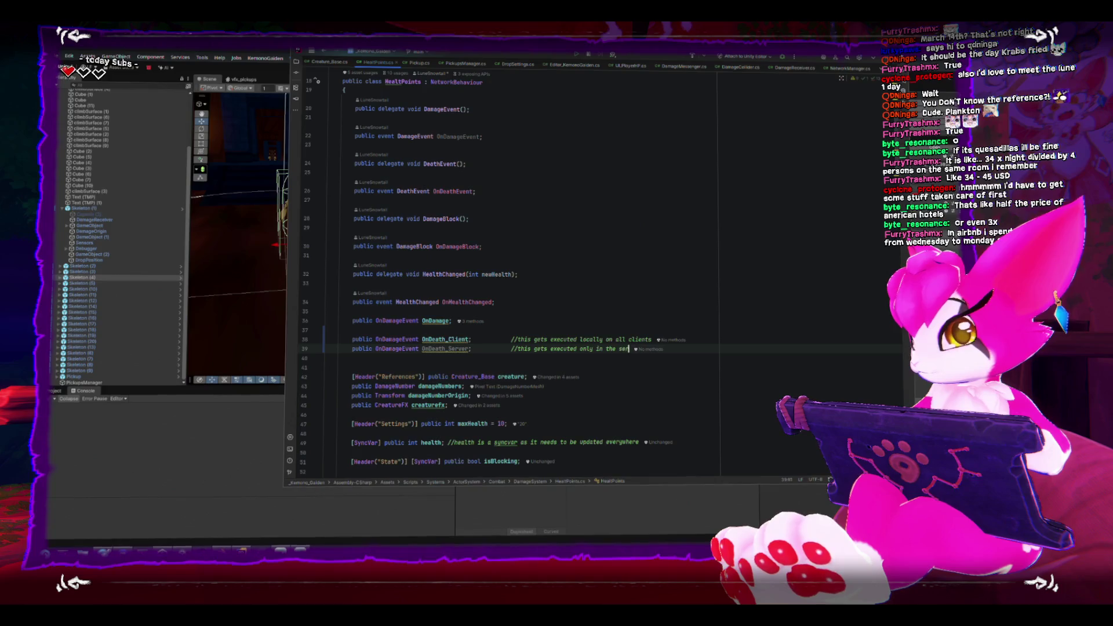
pyautogui.write('ver instance')
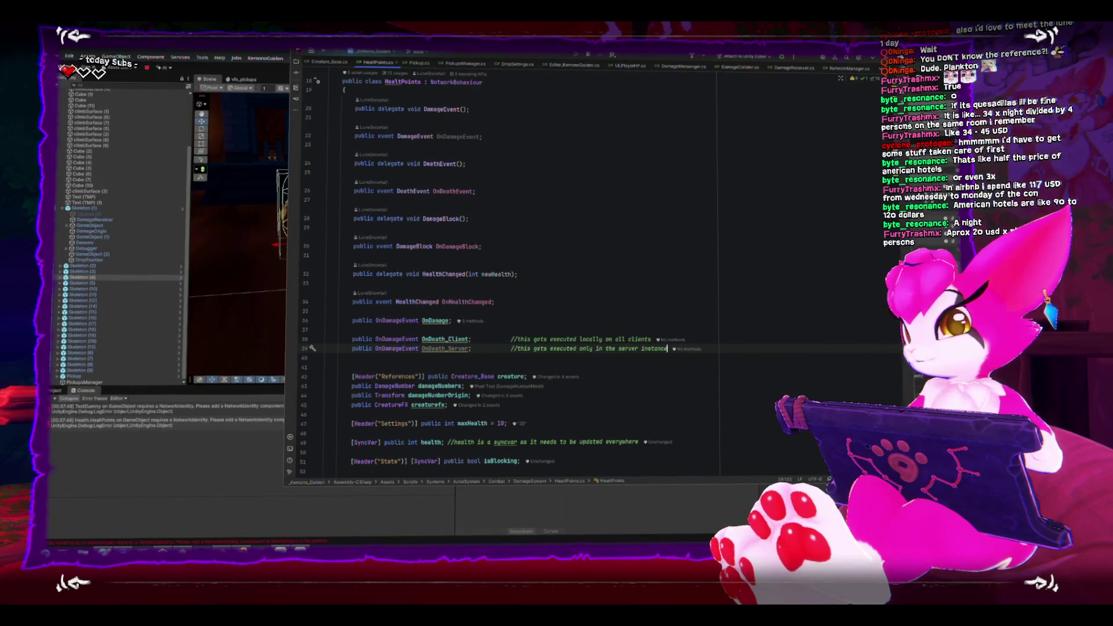
pyautogui.scroll(-10, 754, 375)
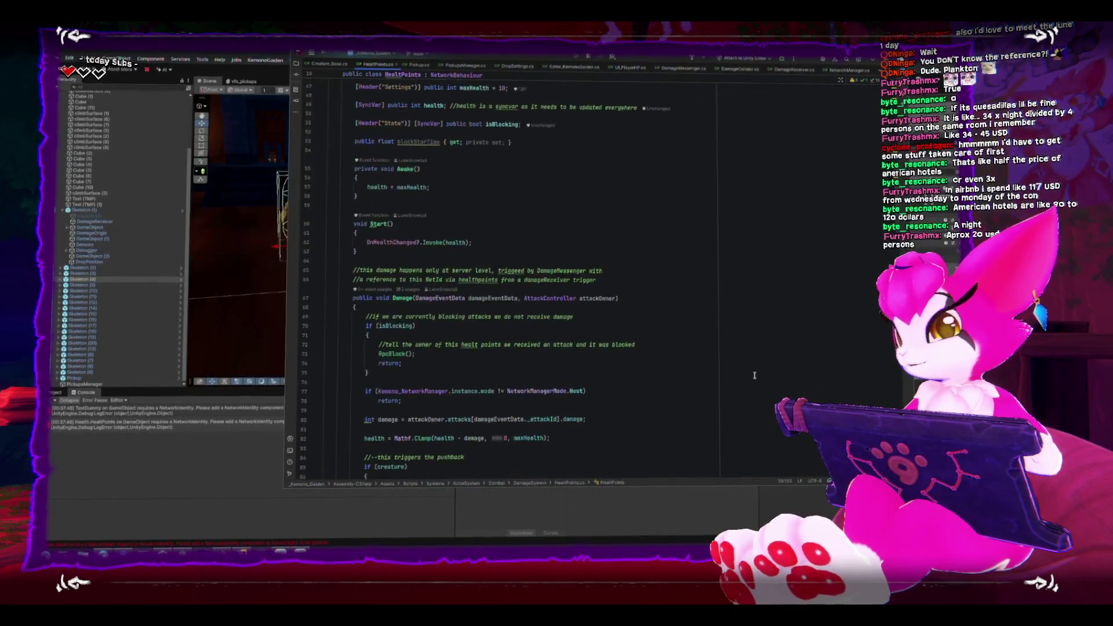
pyautogui.scroll(-6, 754, 375)
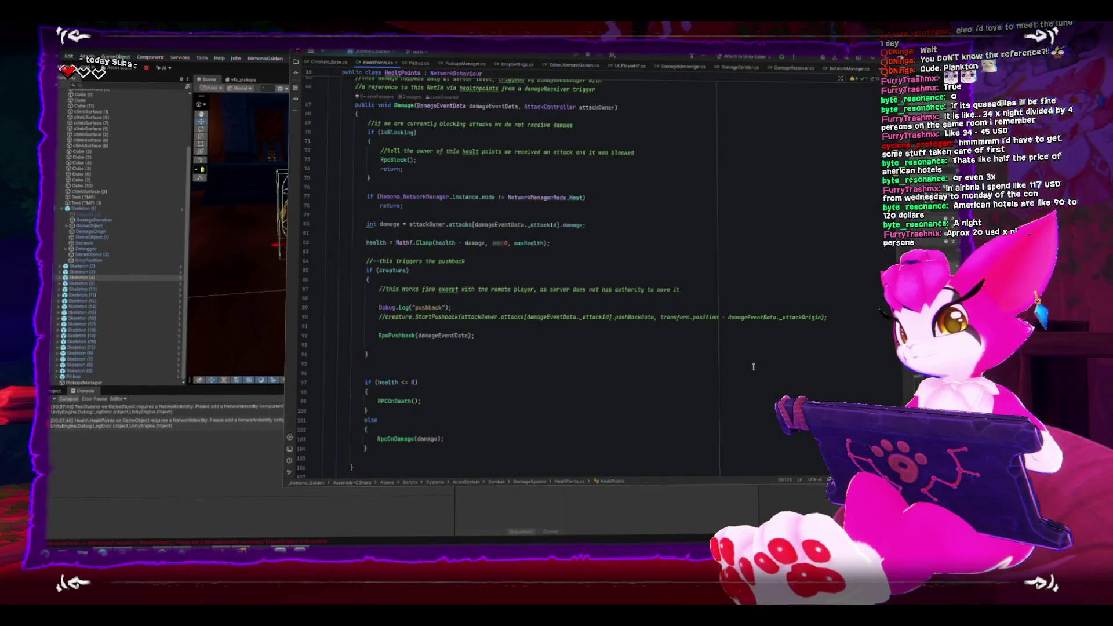
pyautogui.scroll(-3, 753, 366)
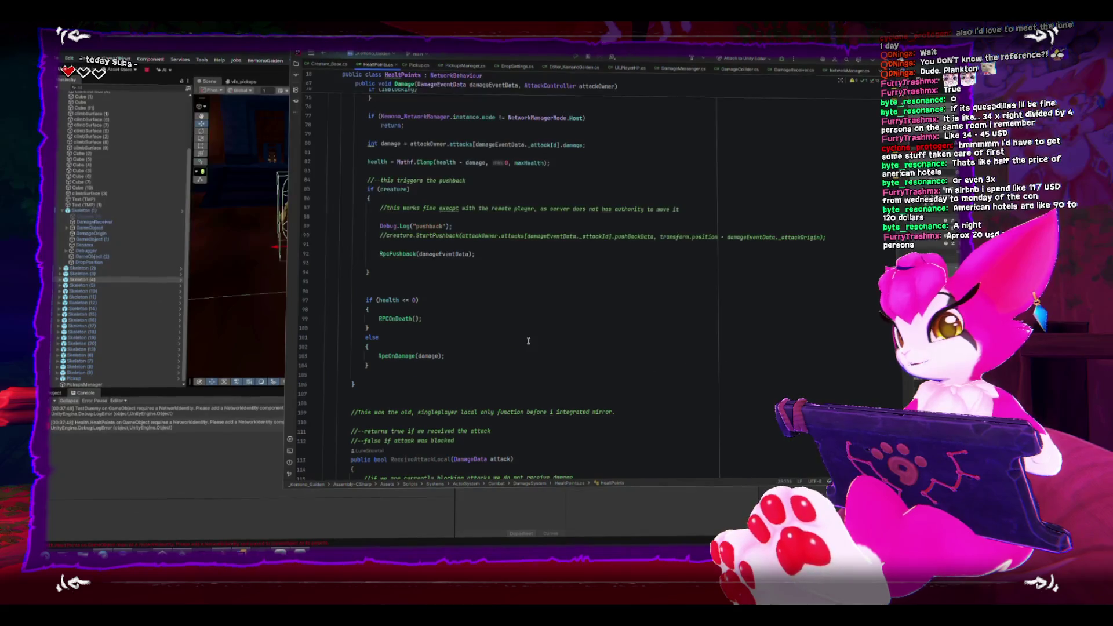
pyautogui.click(458, 314)
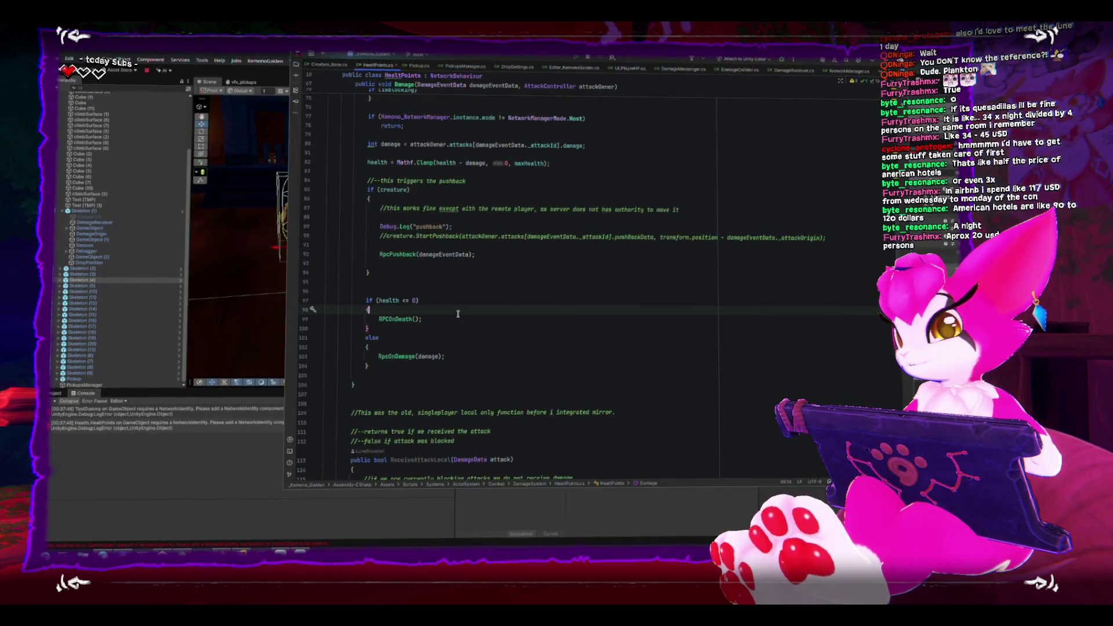
pyautogui.doubleClick(395, 319)
pyautogui.scroll(-8, 406, 328)
pyautogui.scroll(-12, 408, 331)
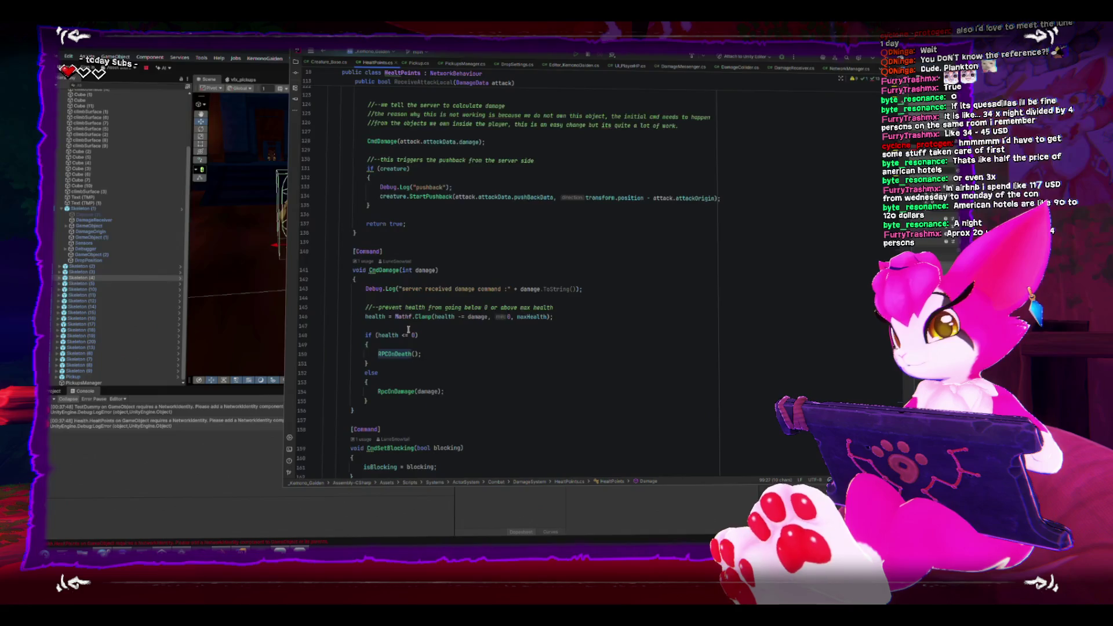
pyautogui.scroll(-6, 407, 330)
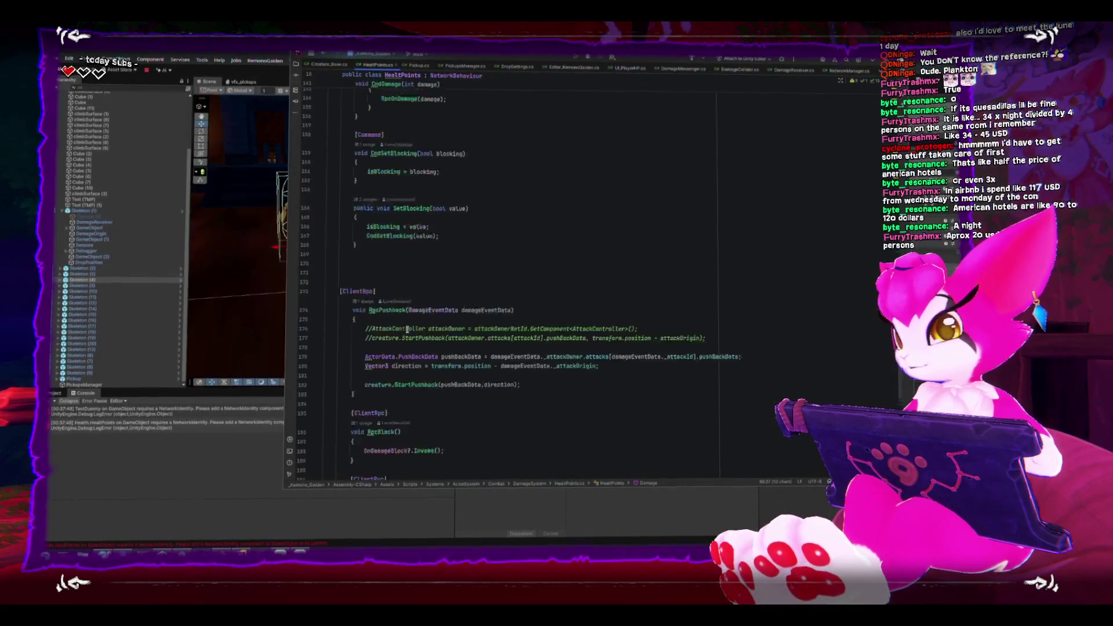
pyautogui.scroll(-8, 407, 330)
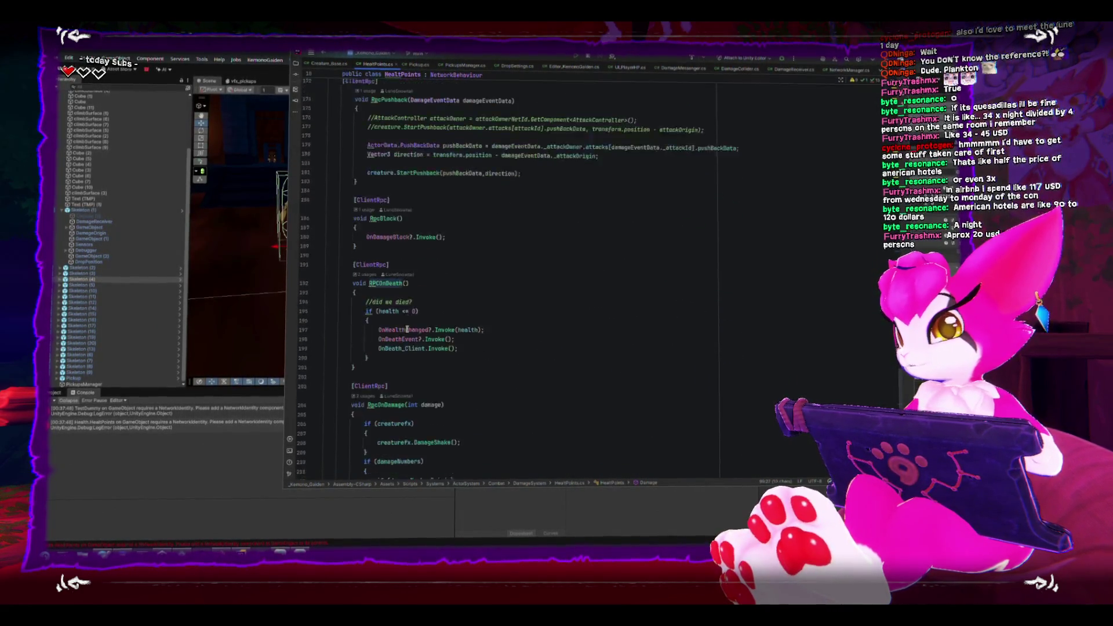
pyautogui.scroll(1, 407, 329)
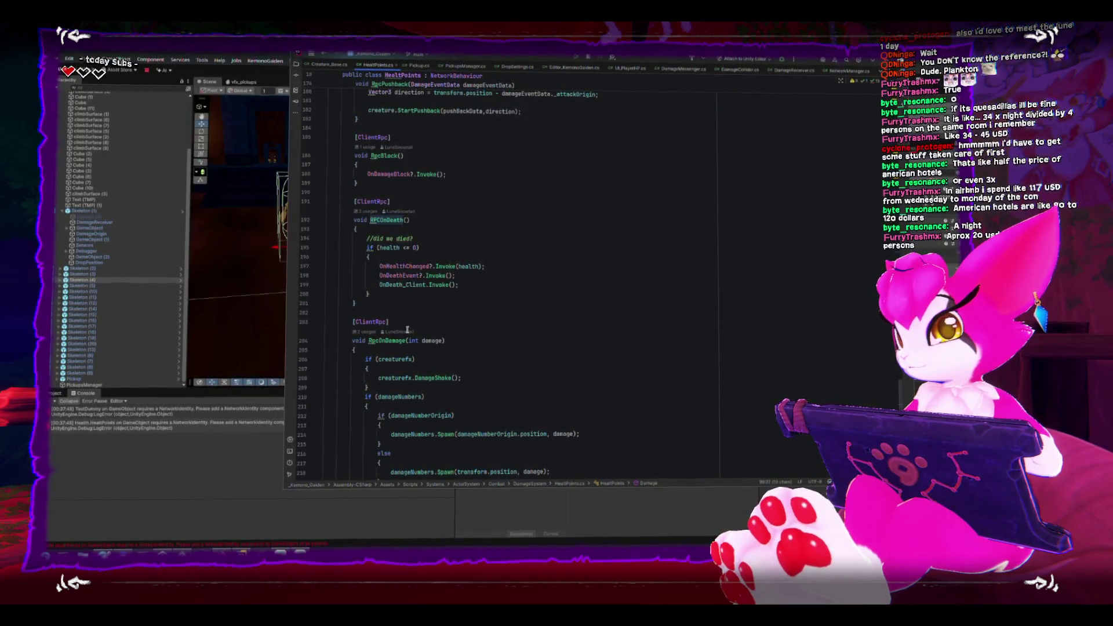
pyautogui.doubleClick(400, 274)
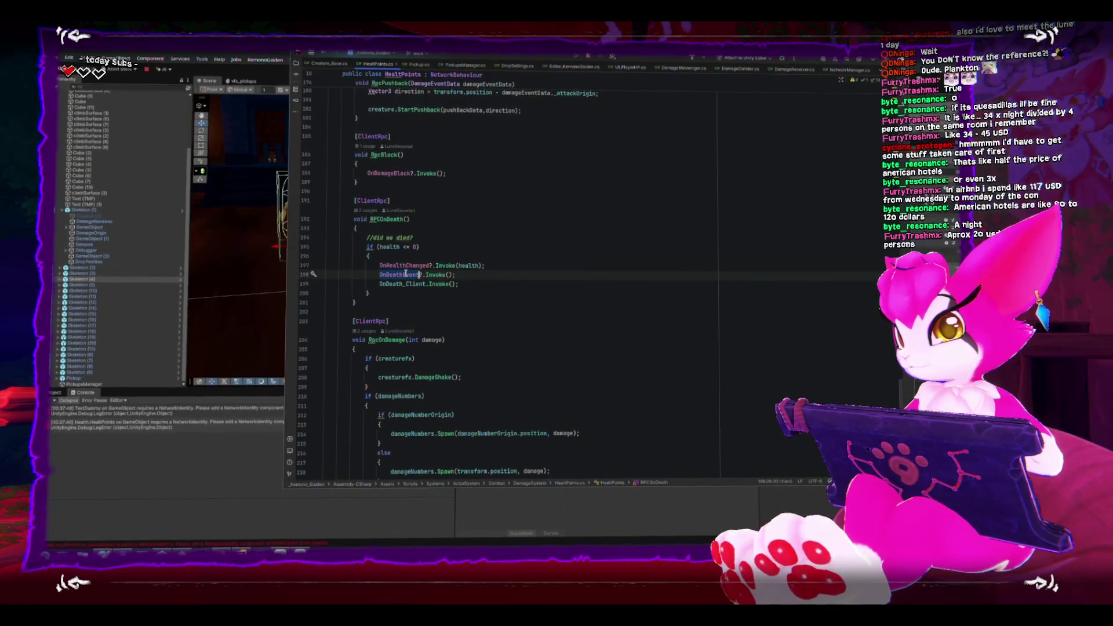
pyautogui.press('Down')
pyautogui.press('Up')
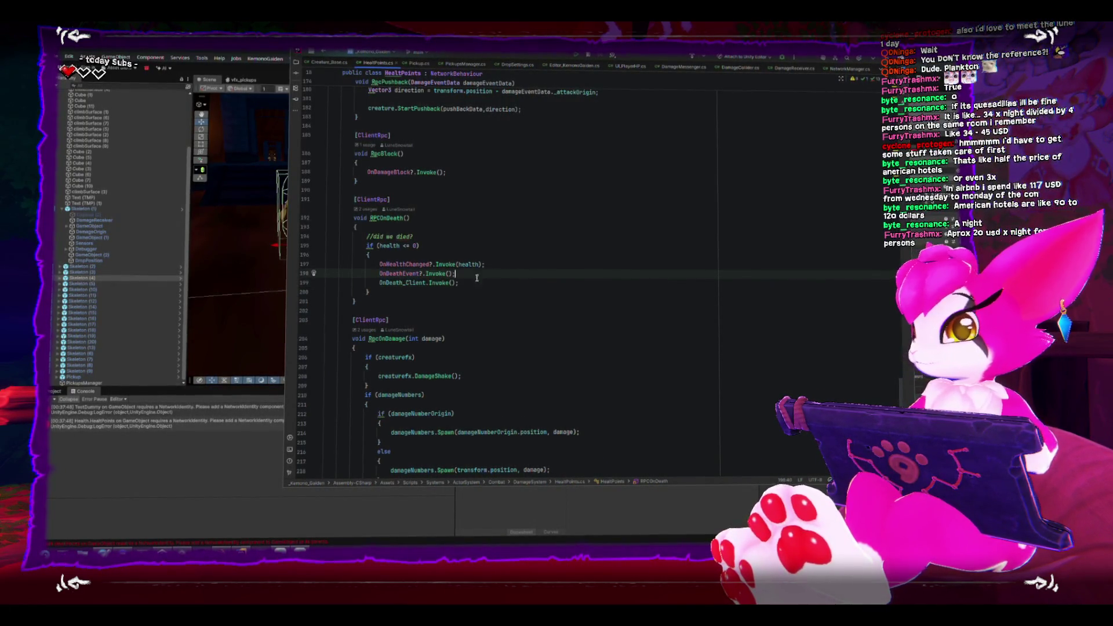
pyautogui.scroll(20, 501, 313)
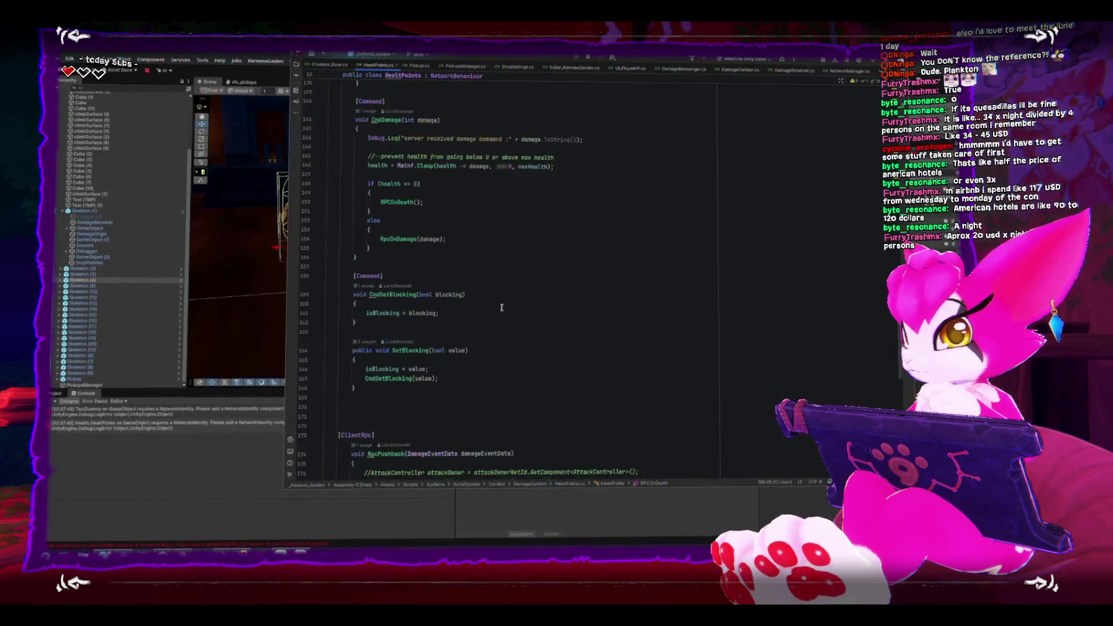
pyautogui.scroll(20, 504, 307)
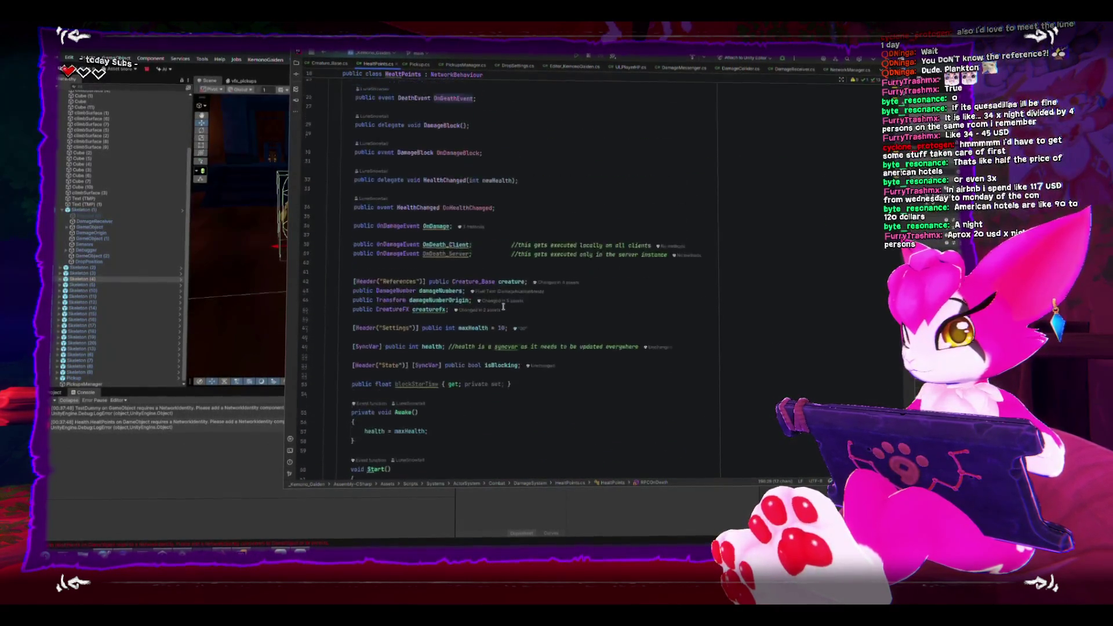
pyautogui.scroll(-8, 502, 307)
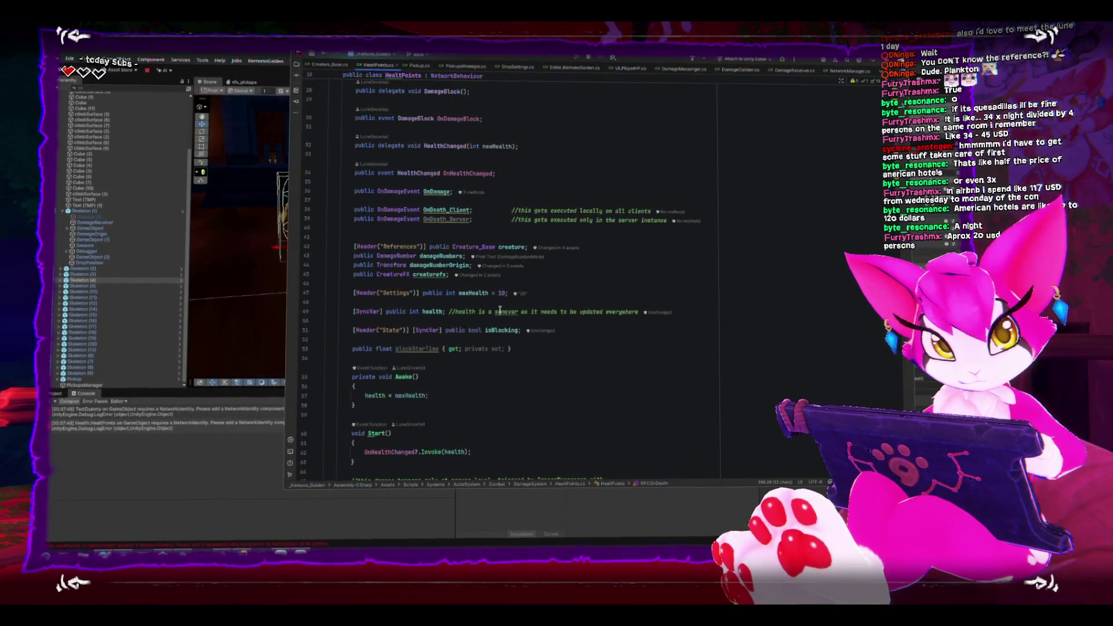
pyautogui.moveTo(500, 310)
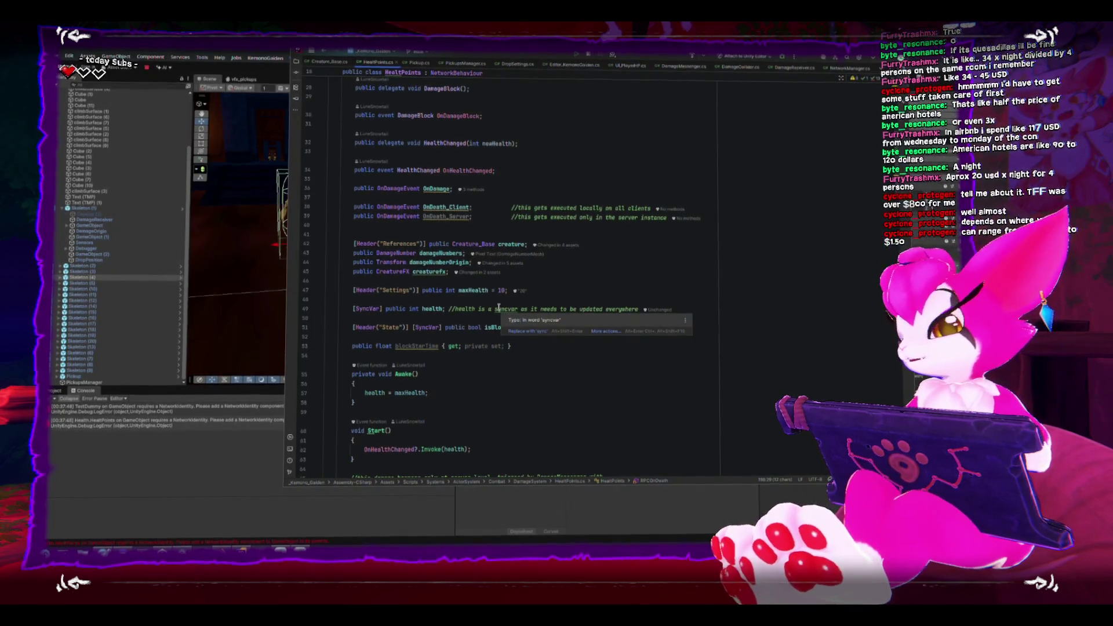
pyautogui.click(560, 353)
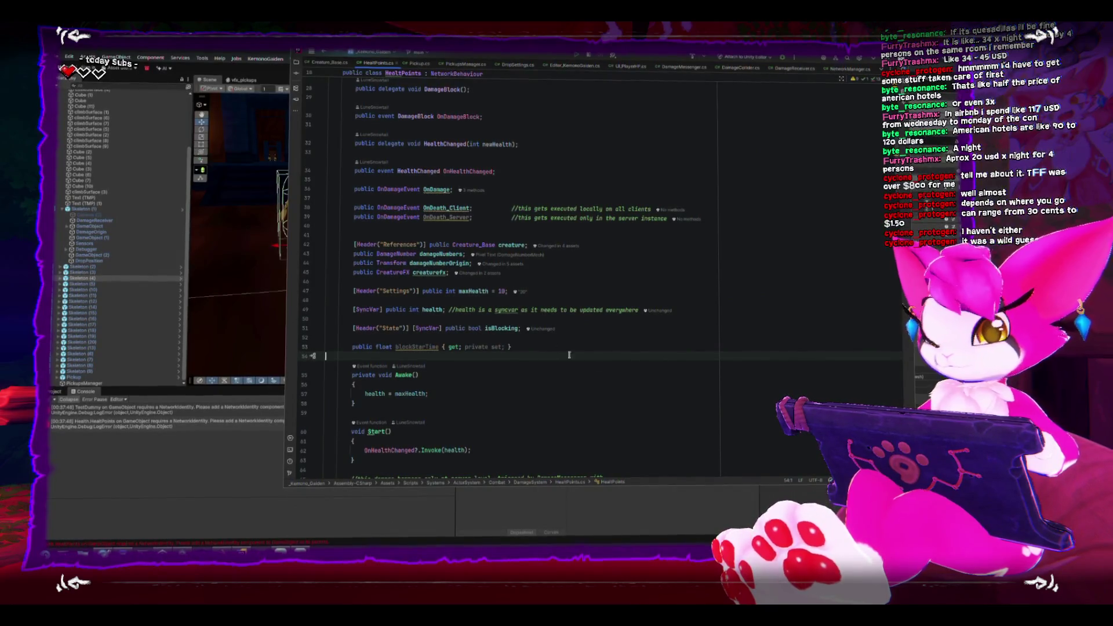
# Add OnDeath_Server?.Invoke(); above RPCOnDeath() in Damage, save, and return to Unity
pyautogui.scroll(-5, 617, 370)
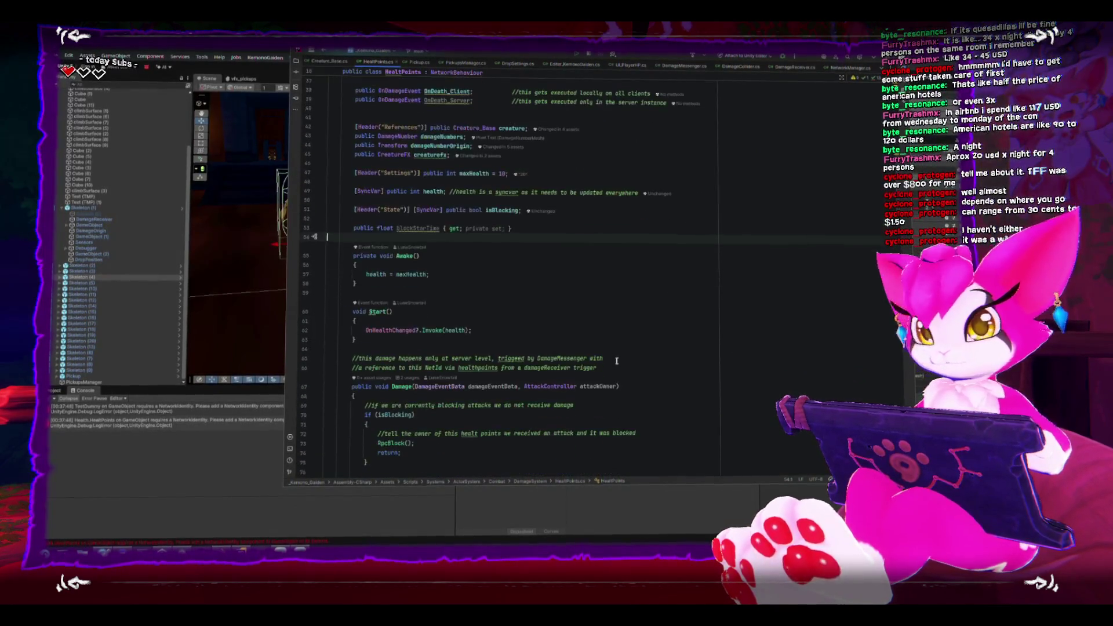
pyautogui.scroll(-7, 616, 359)
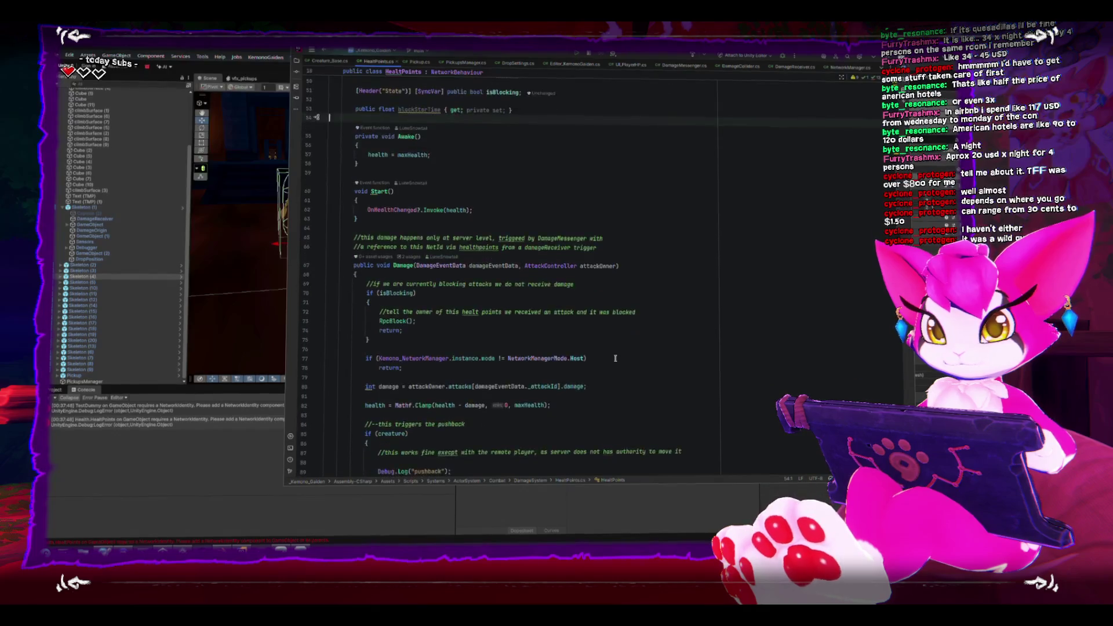
pyautogui.scroll(7, 614, 358)
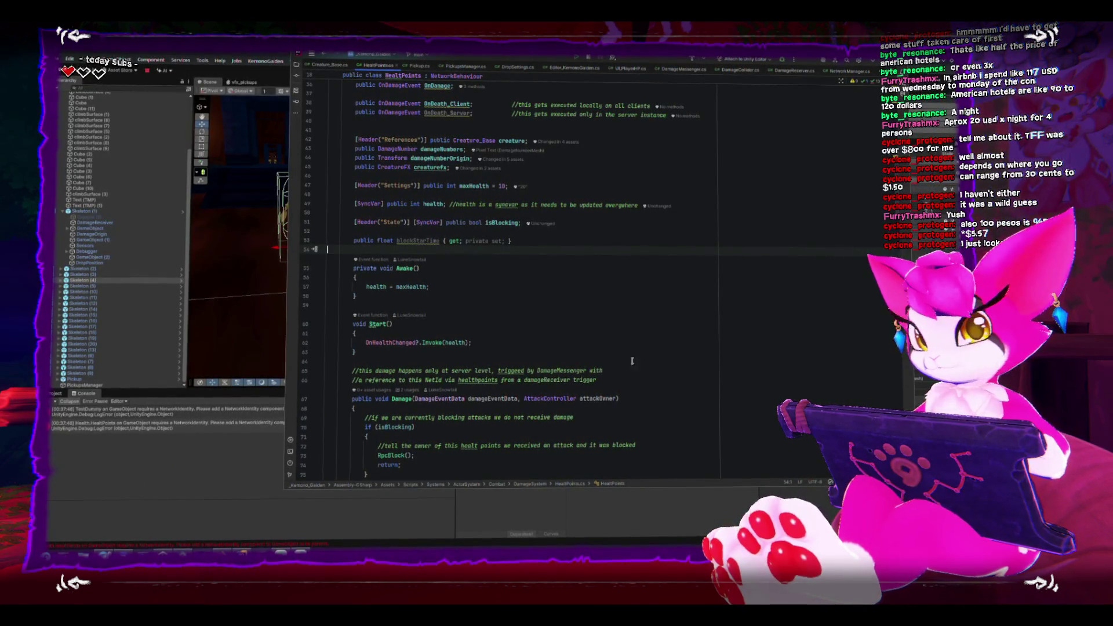
pyautogui.click(577, 244)
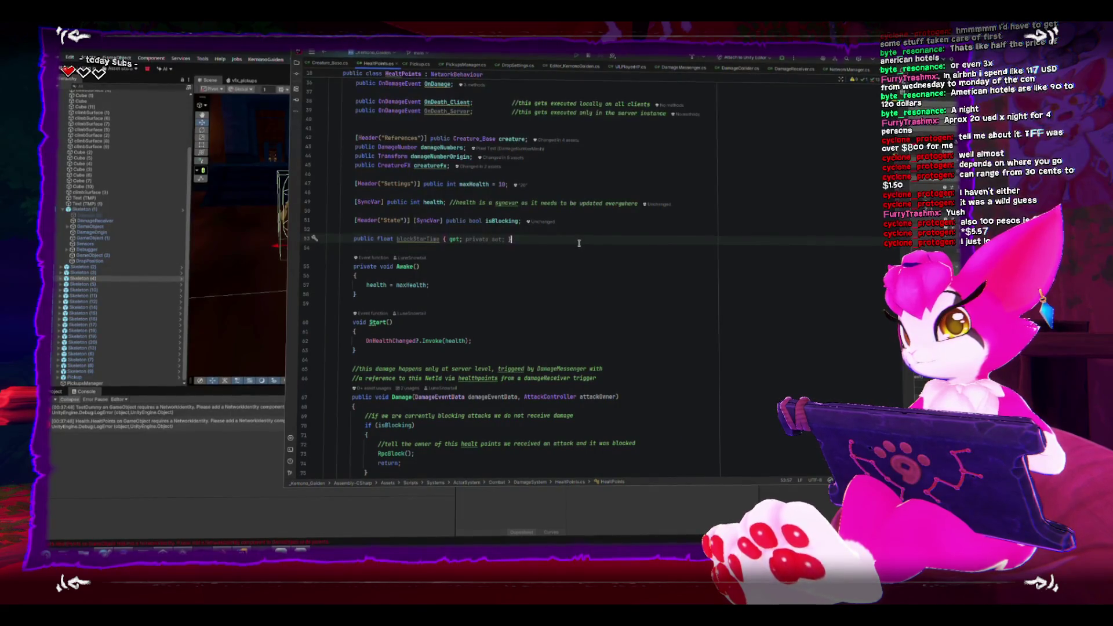
pyautogui.scroll(-15, 603, 286)
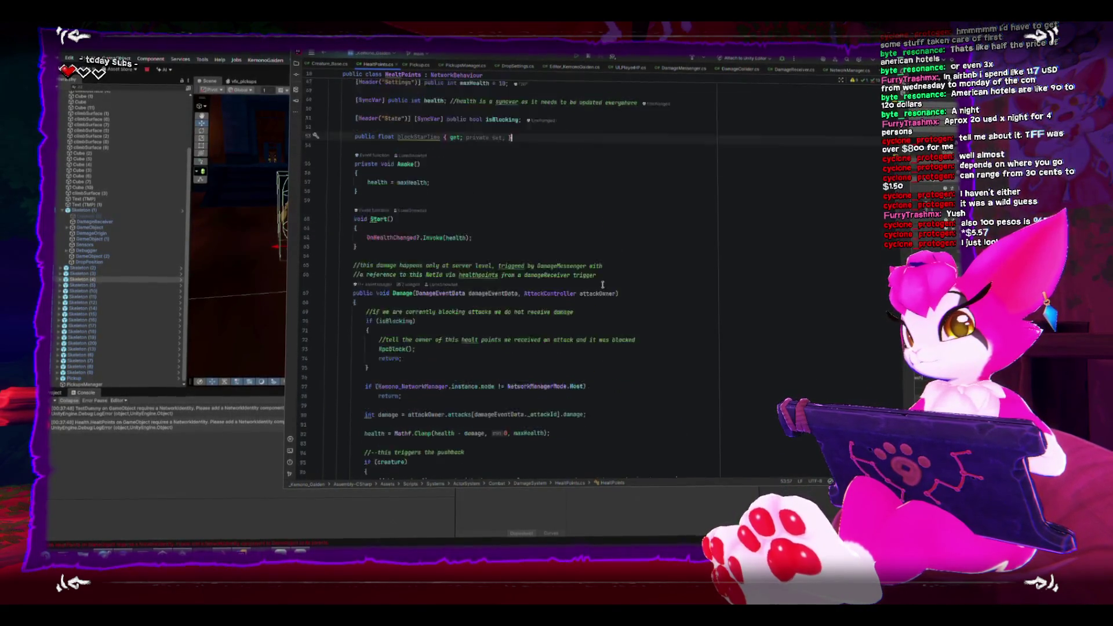
pyautogui.scroll(2, 604, 285)
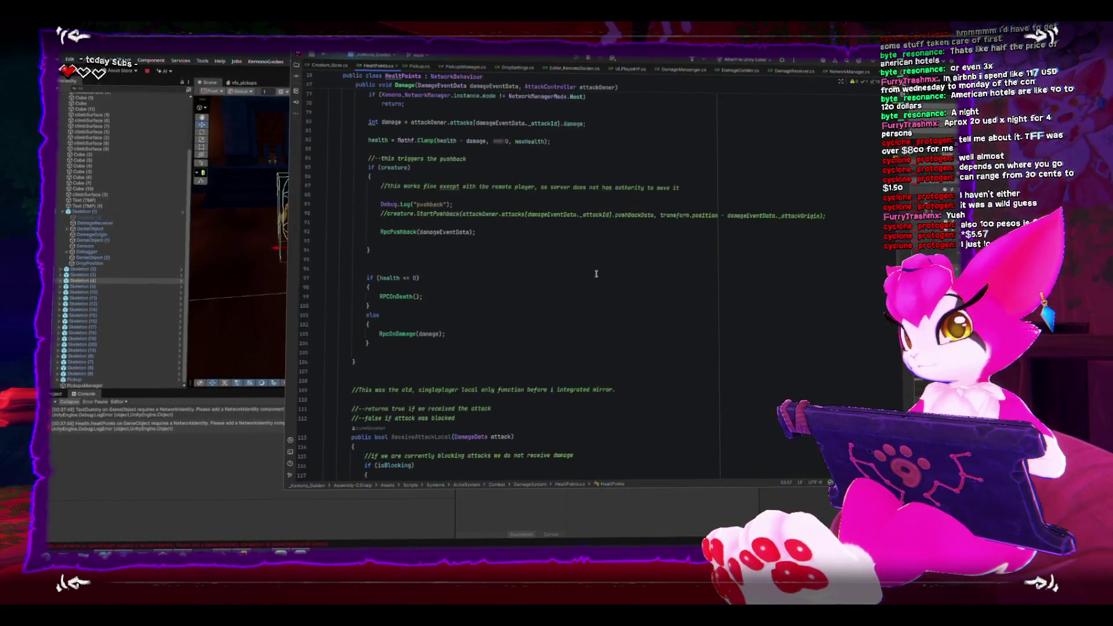
pyautogui.click(566, 297)
pyautogui.click(566, 287)
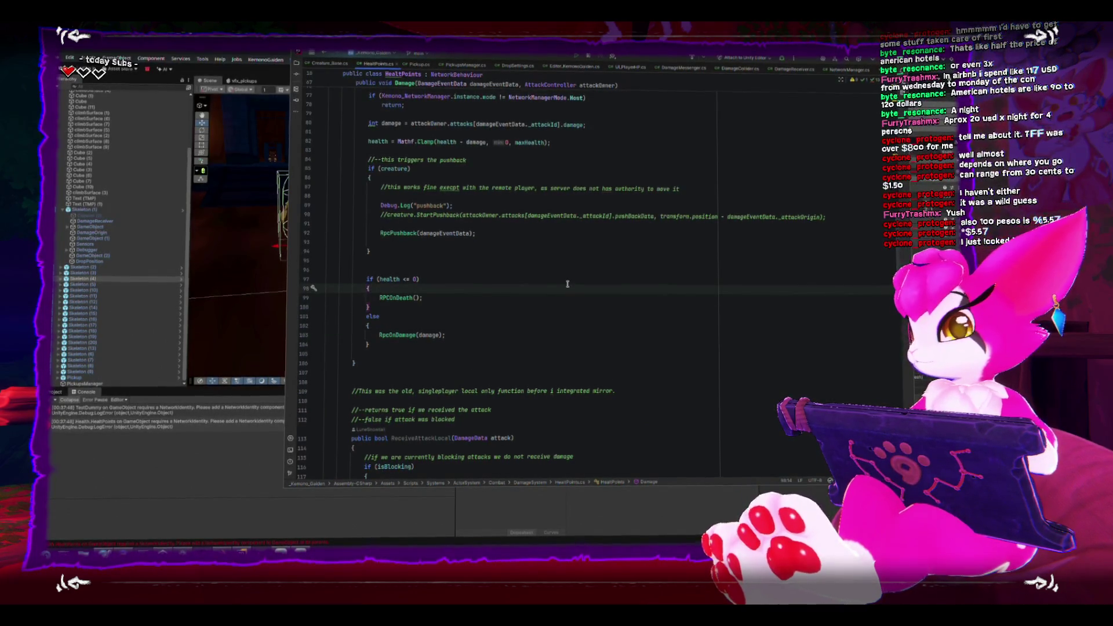
pyautogui.press('Return')
pyautogui.write('OnDeath_Server?.Invoke();')
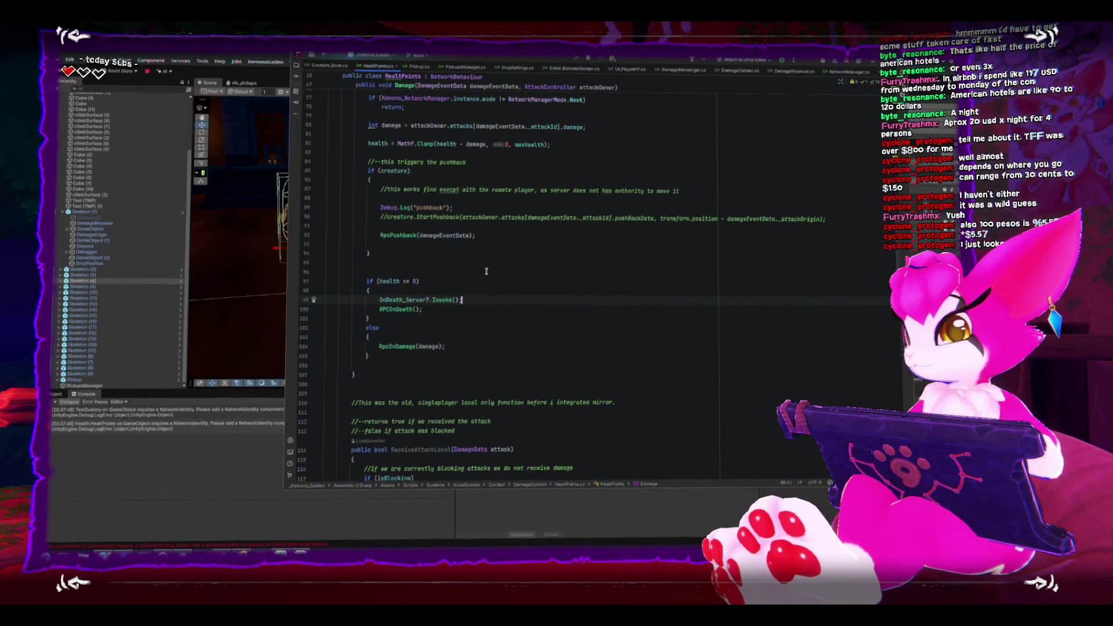
pyautogui.hotkey('ctrl', 's')
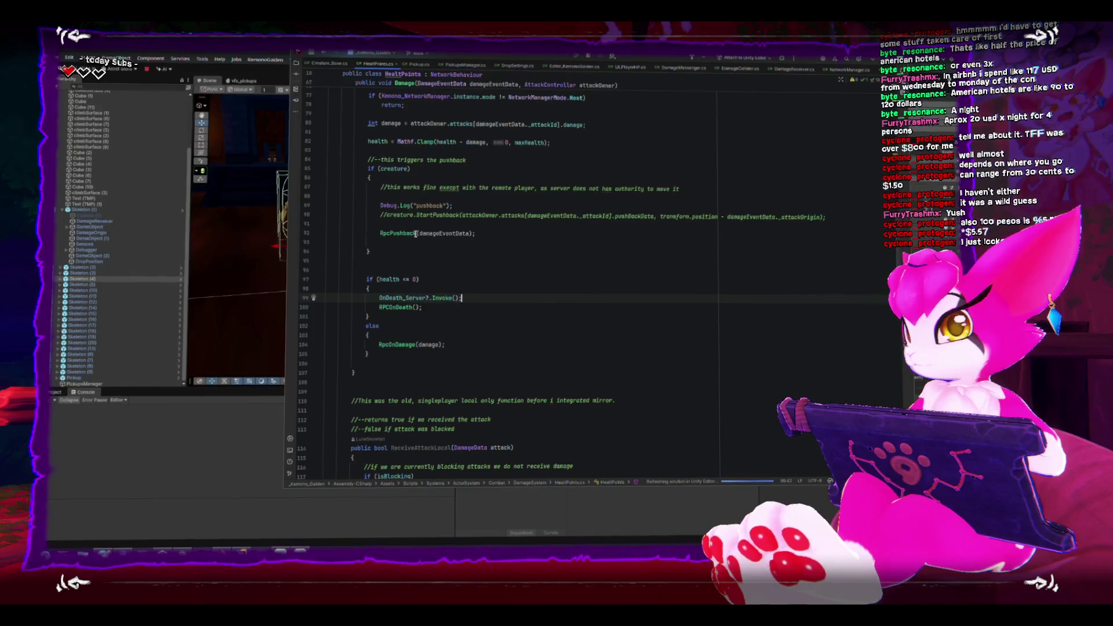
pyautogui.hotkey('alt', 'Tab')
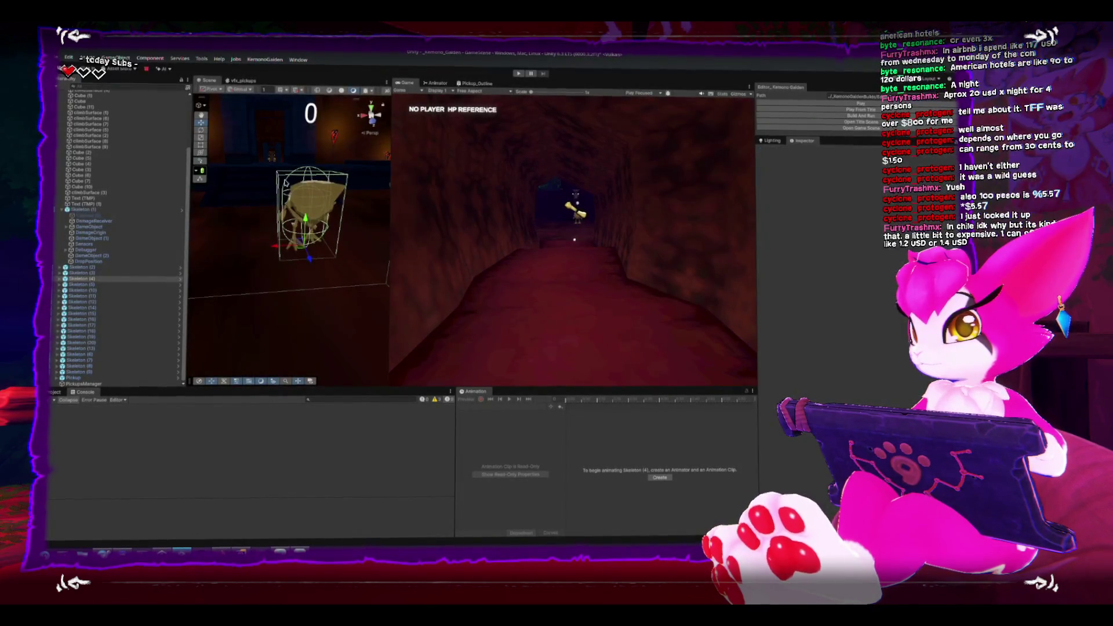
# Select and frame Skeleton (1), showing its empty On Death_Client and On Death_Server lists
pyautogui.click(151, 210)
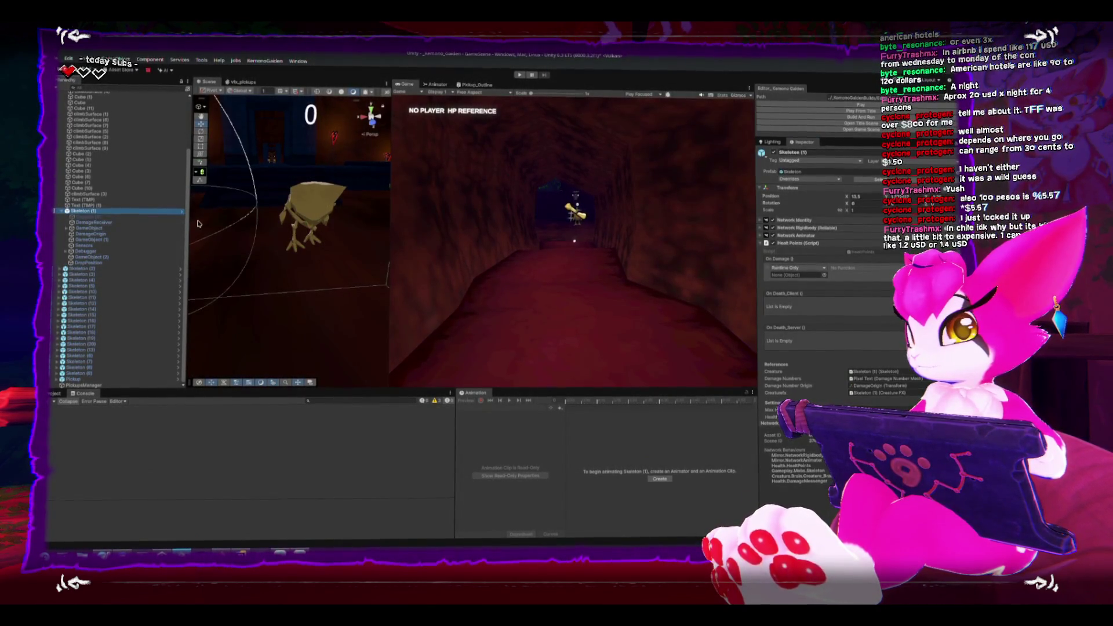
pyautogui.moveTo(295, 245); pyautogui.dragTo(315, 251)
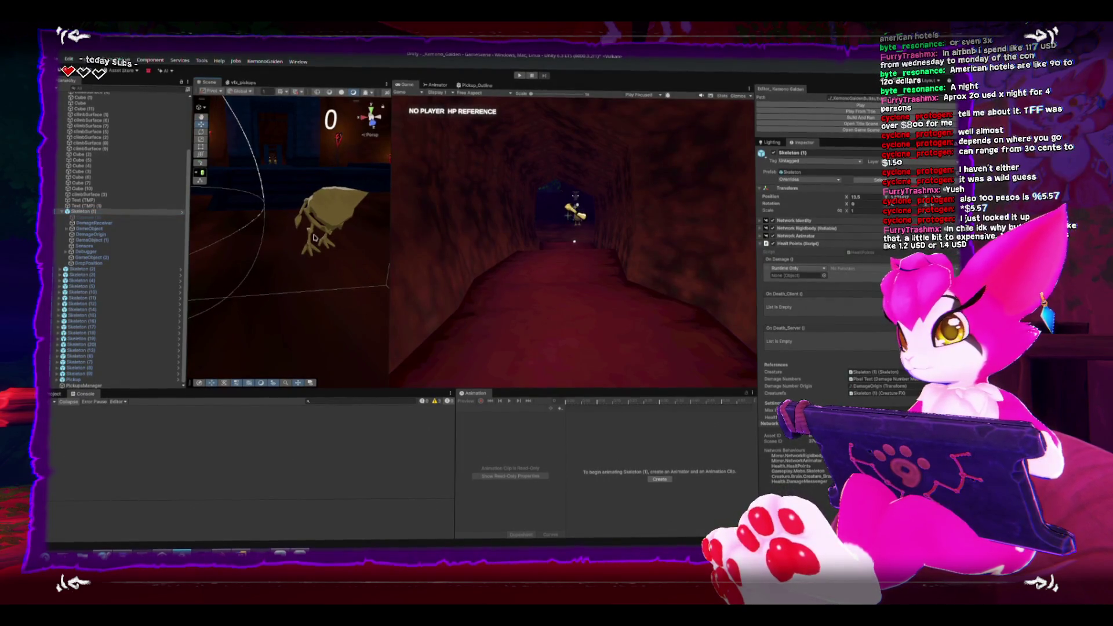
pyautogui.press('f')
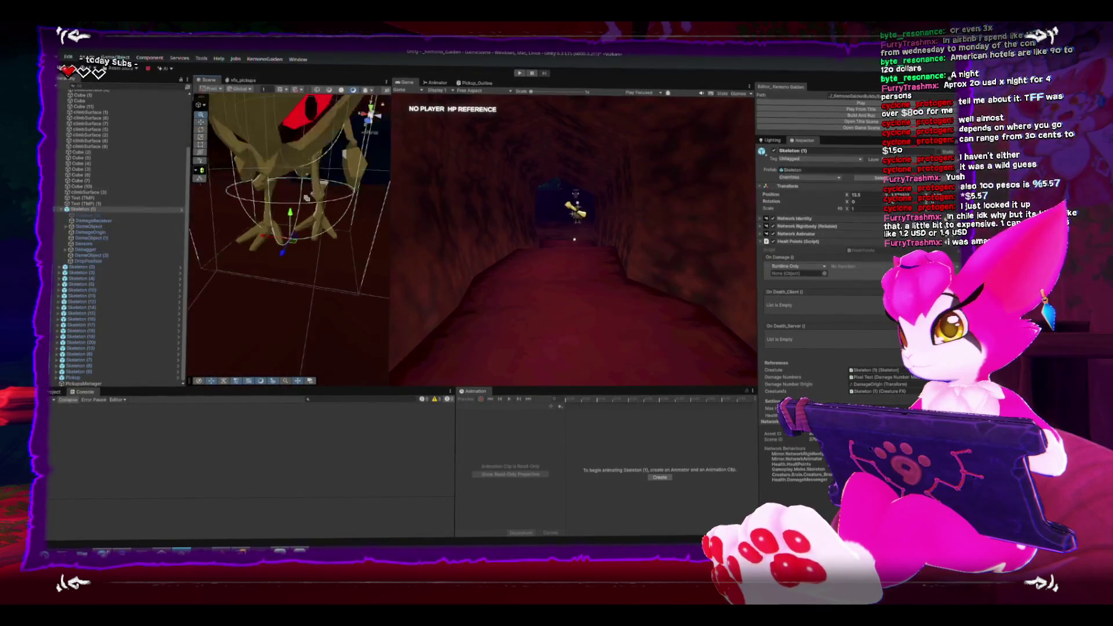
pyautogui.scroll(-3, 307, 198)
pyautogui.scroll(5, 285, 221)
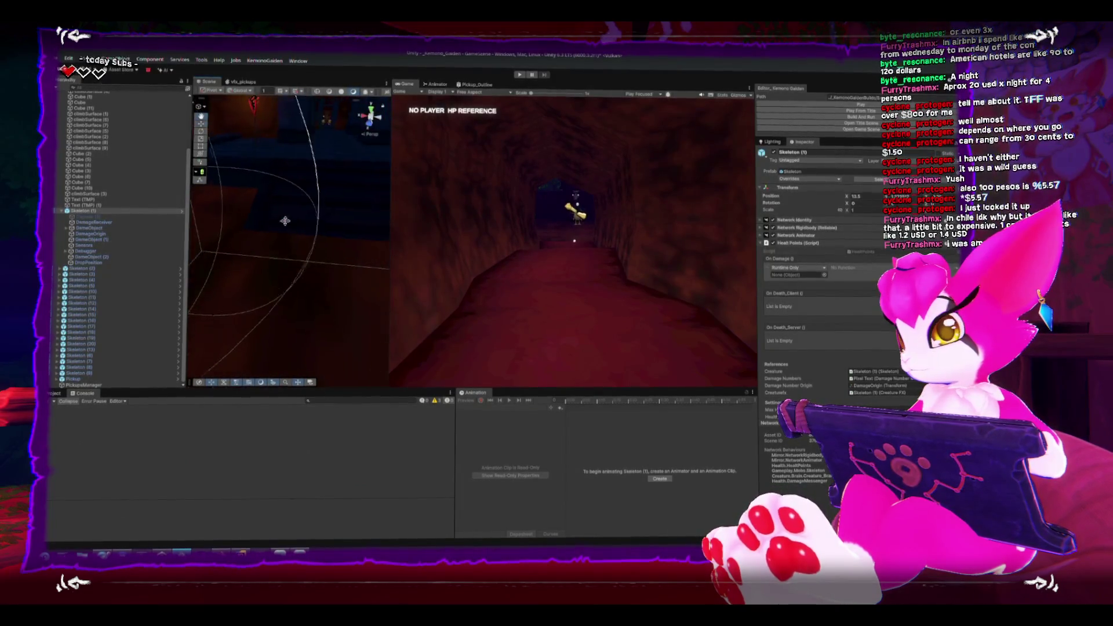
pyautogui.scroll(-3, 285, 220)
pyautogui.scroll(-3, 285, 261)
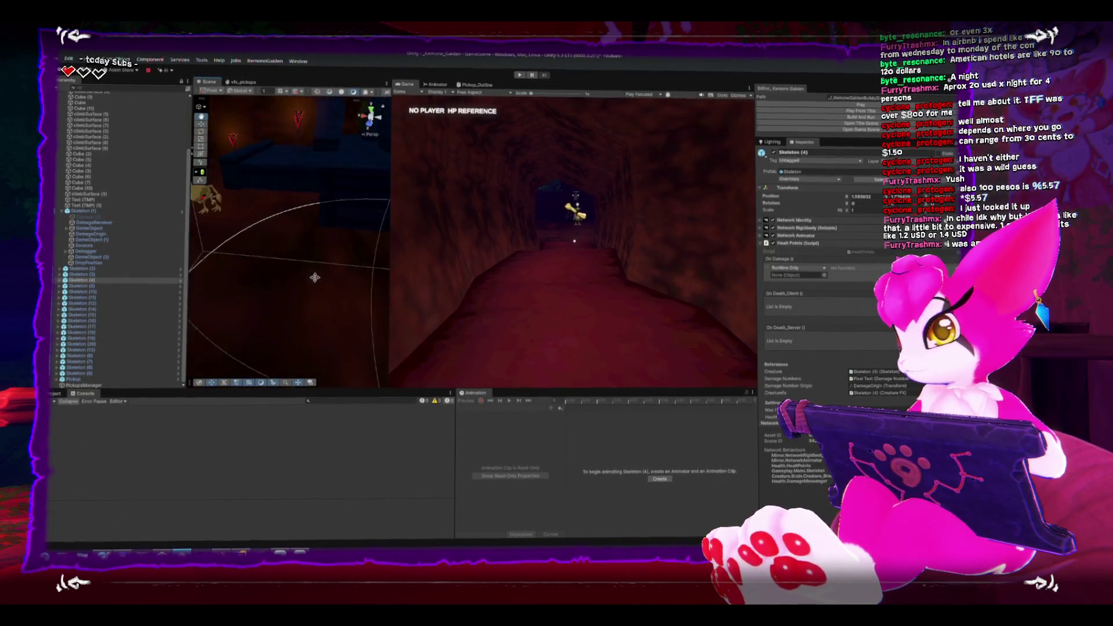
pyautogui.click(252, 213)
pyautogui.scroll(3, 252, 213)
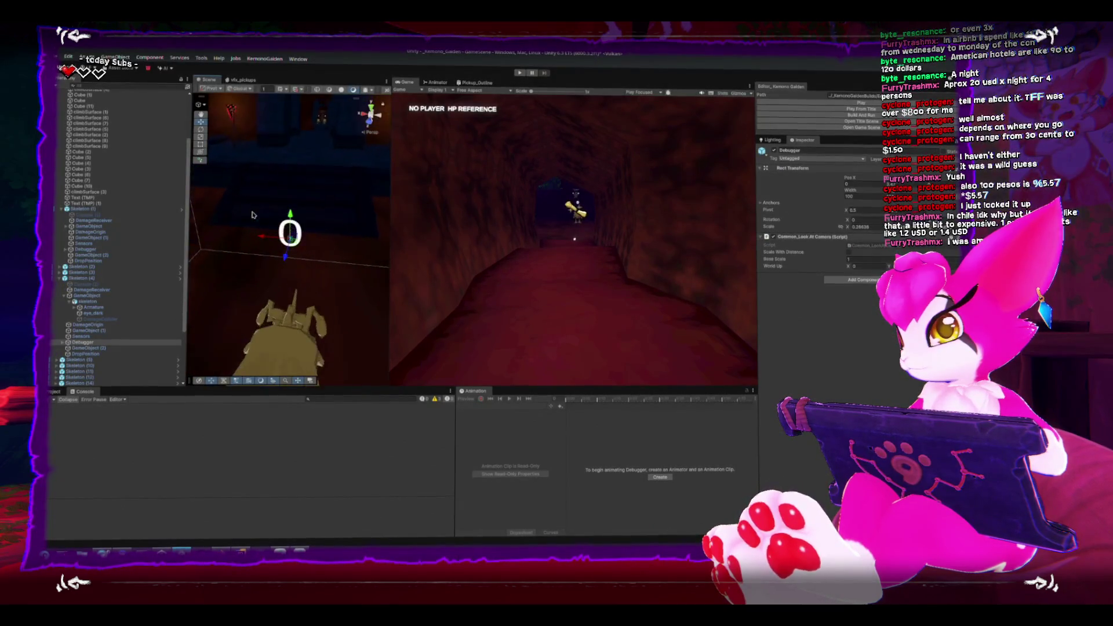
pyautogui.moveTo(249, 213)
pyautogui.mouseDown()
pyautogui.moveTo(251, 235)
pyautogui.moveTo(276, 228)
pyautogui.mouseUp()
pyautogui.click(276, 228)
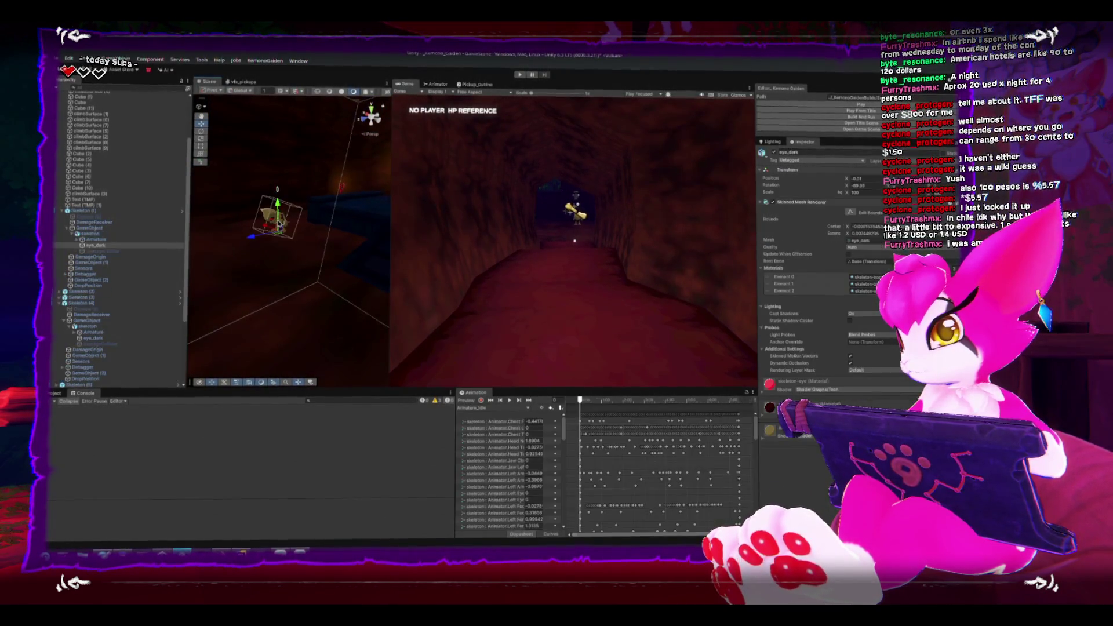
pyautogui.click(107, 212)
pyautogui.press('f')
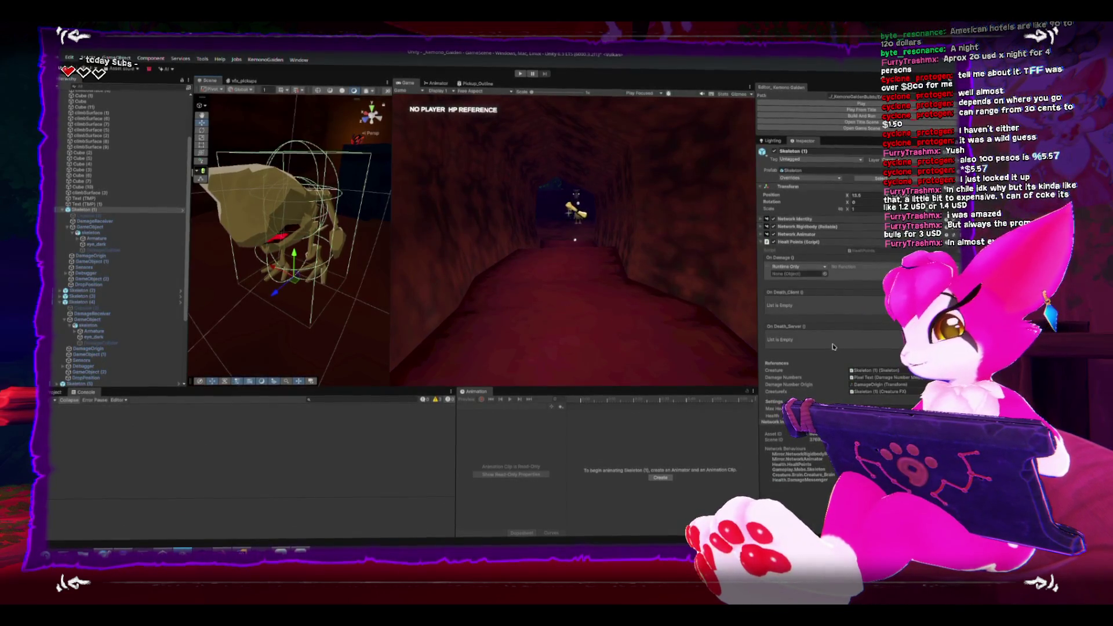
# Add entries to both death events and point On Death_Client at Skeleton (1)'s GameObject.SetActive
pyautogui.click(884, 316)
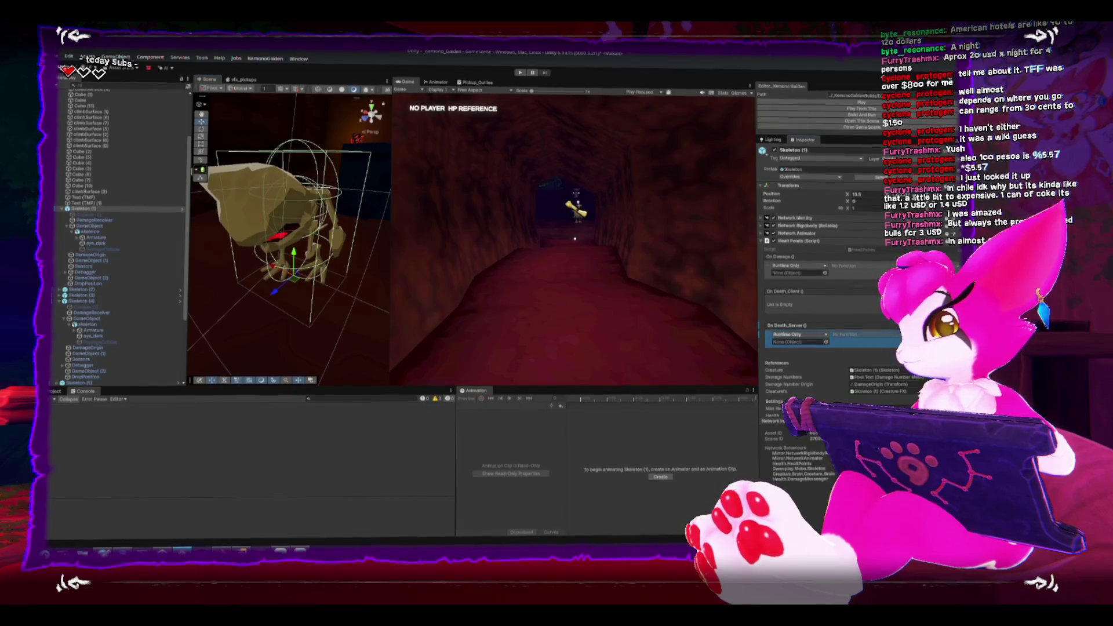
pyautogui.click(884, 350)
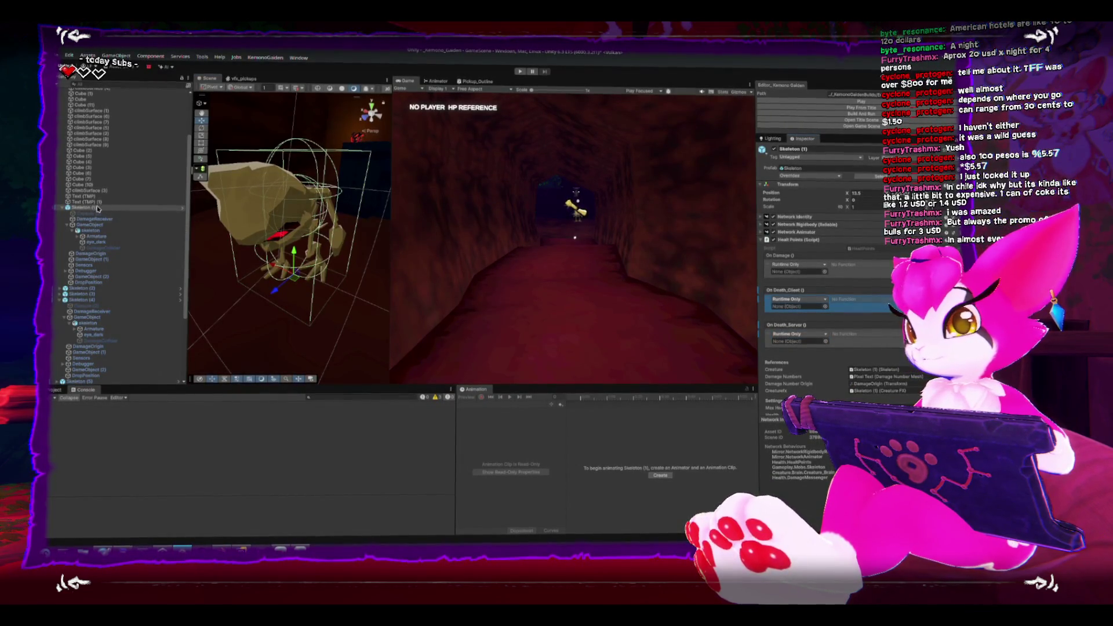
pyautogui.moveTo(84, 207)
pyautogui.mouseDown()
pyautogui.moveTo(722, 348)
pyautogui.moveTo(795, 348)
pyautogui.moveTo(805, 312)
pyautogui.mouseUp()
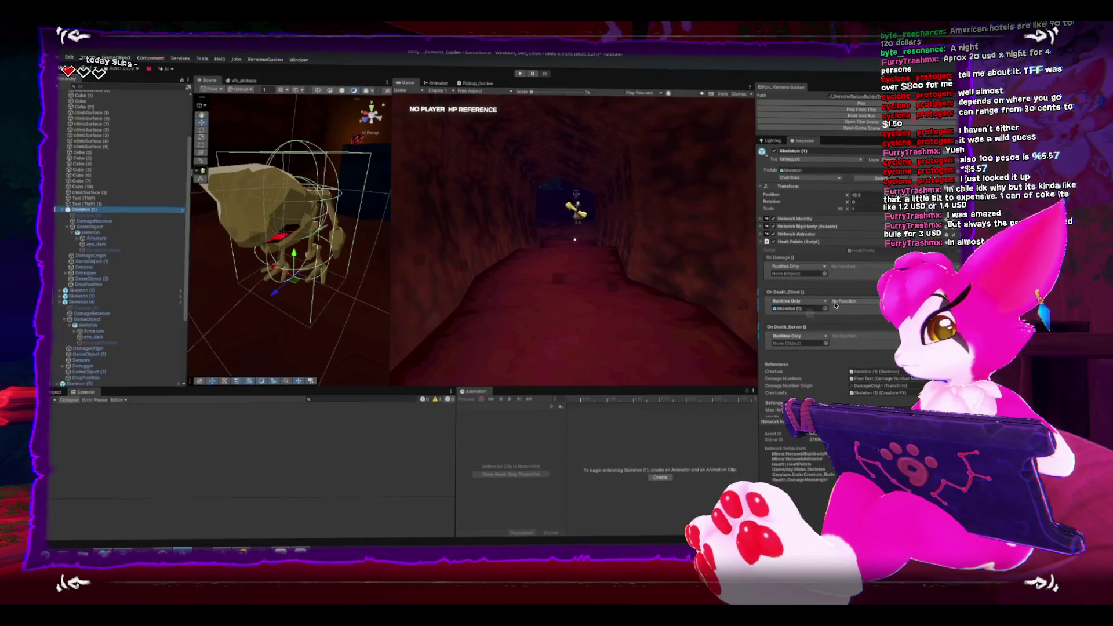
pyautogui.moveTo(855, 322)
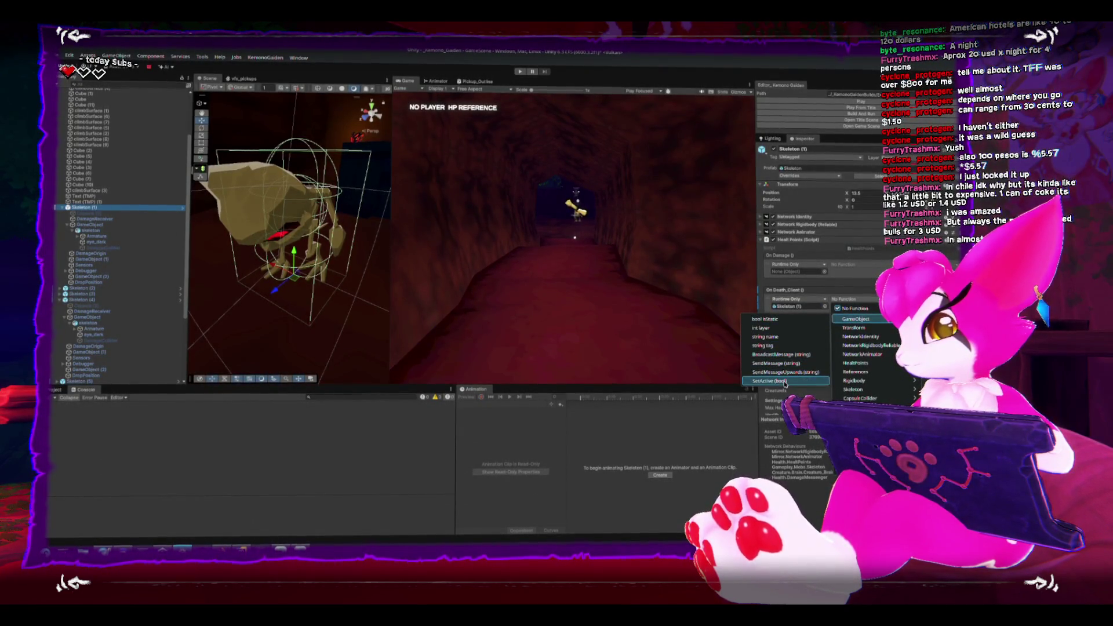
pyautogui.click(785, 381)
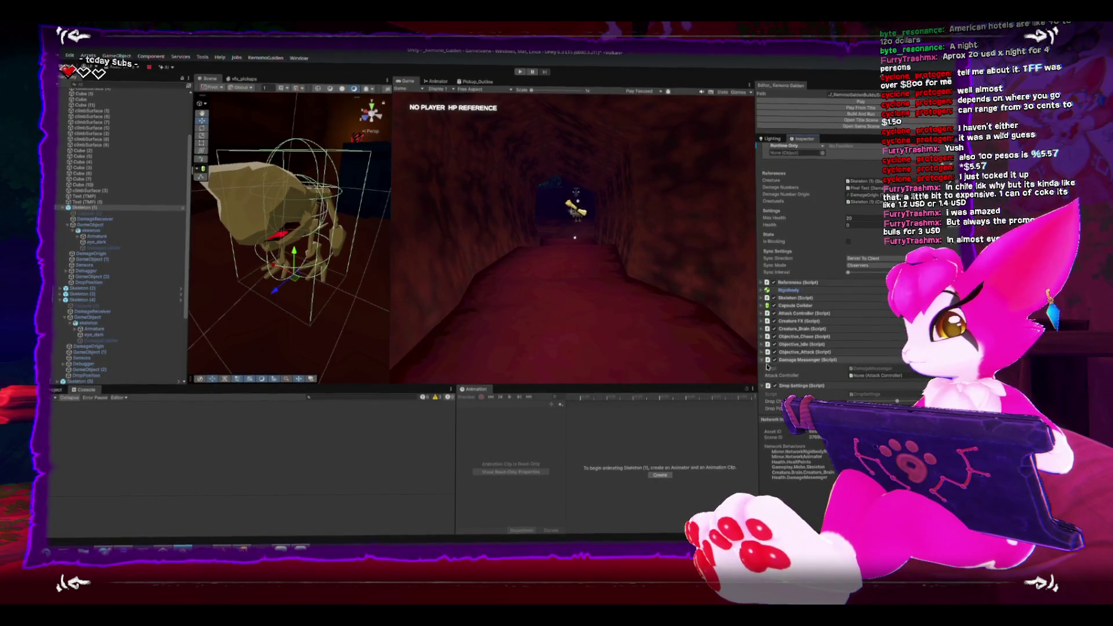
# Target Skeleton (1) in On Death_Server and make it call DropSettings.Drop
pyautogui.scroll(2, 770, 353)
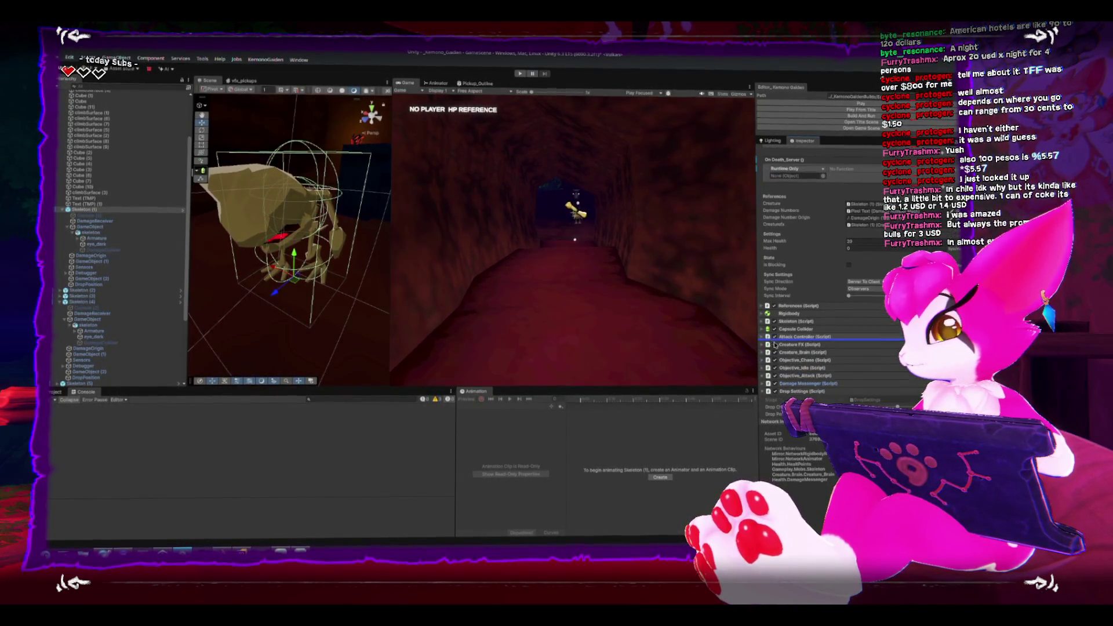
pyautogui.moveTo(805, 184); pyautogui.dragTo(800, 174)
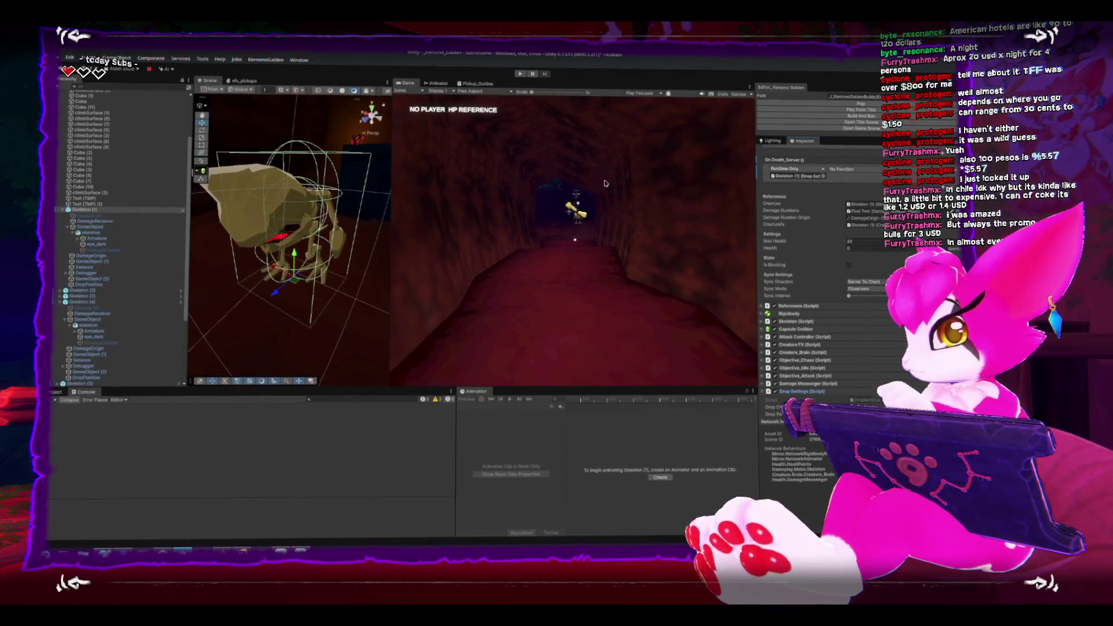
pyautogui.click(857, 169)
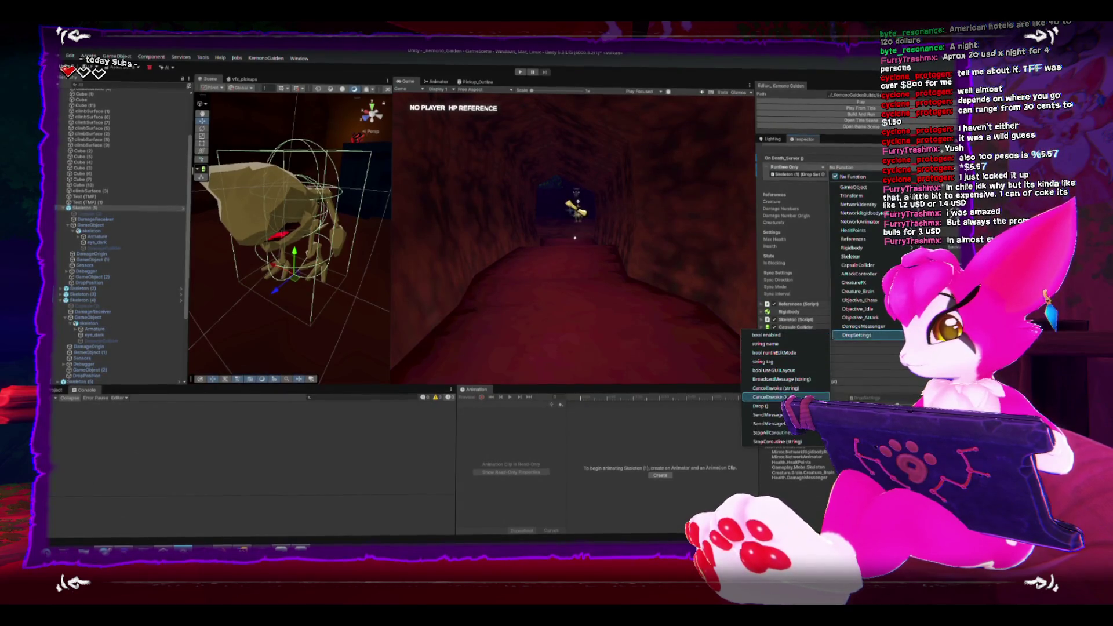
pyautogui.click(762, 406)
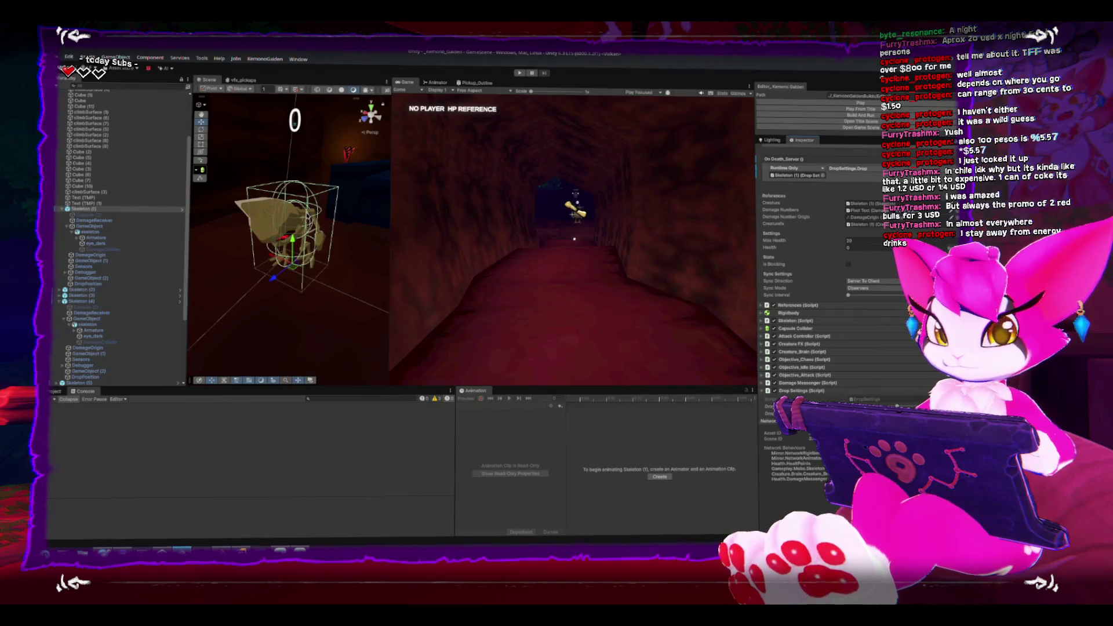
pyautogui.scroll(-5, 324, 212)
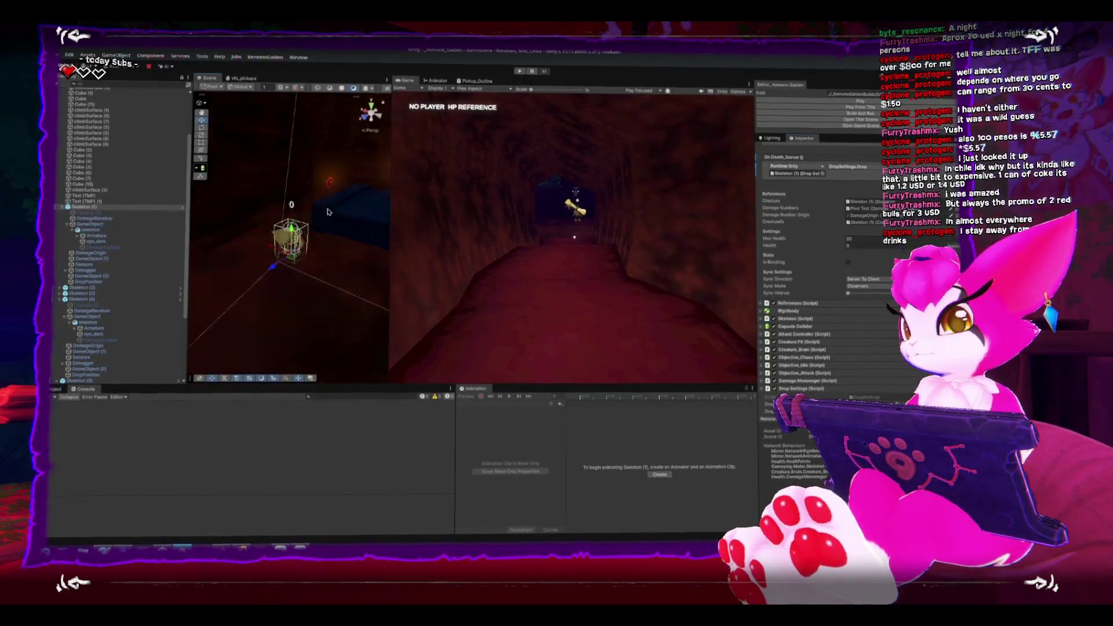
pyautogui.scroll(5, 328, 211)
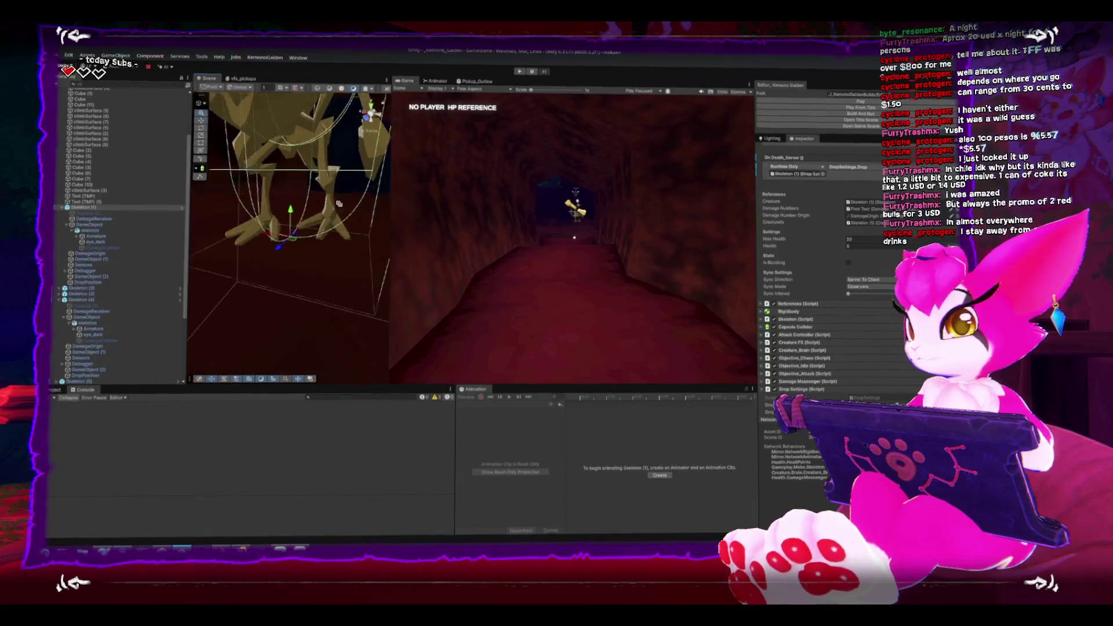
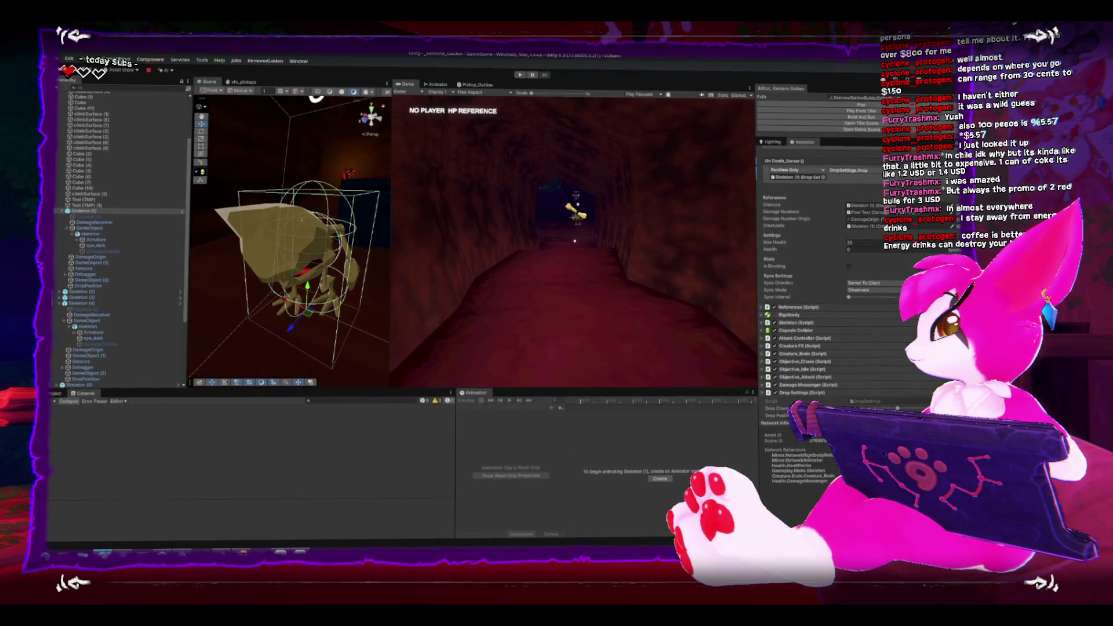
# Bring up the 'red bull calories' DuckDuckGo results and scroll through them
pyautogui.hotkey('alt', 'Tab')
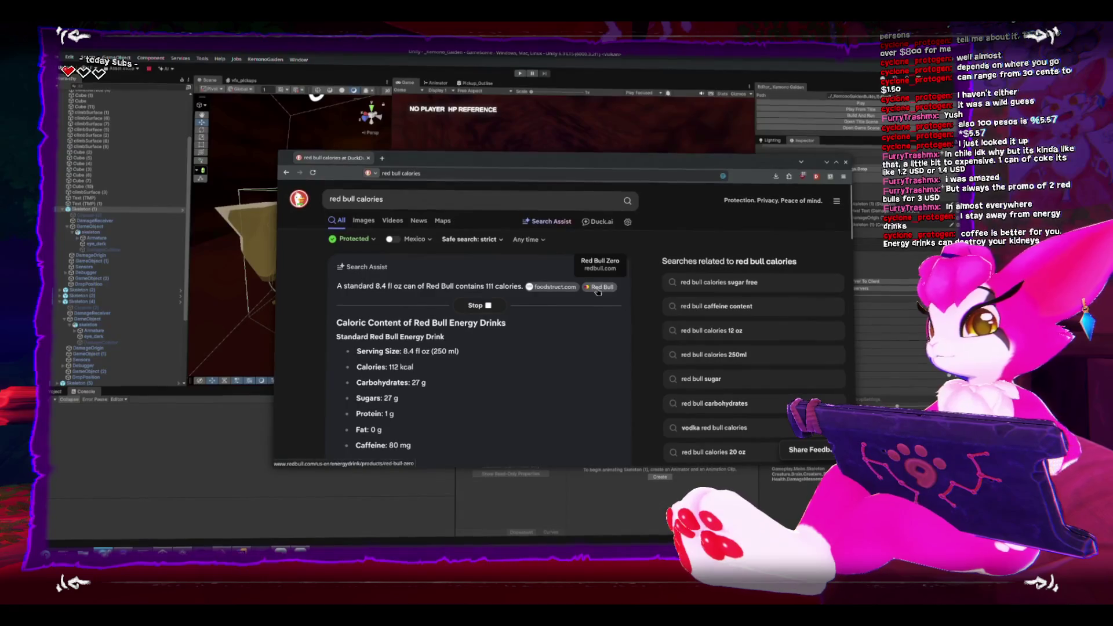
pyautogui.scroll(-1, 396, 332)
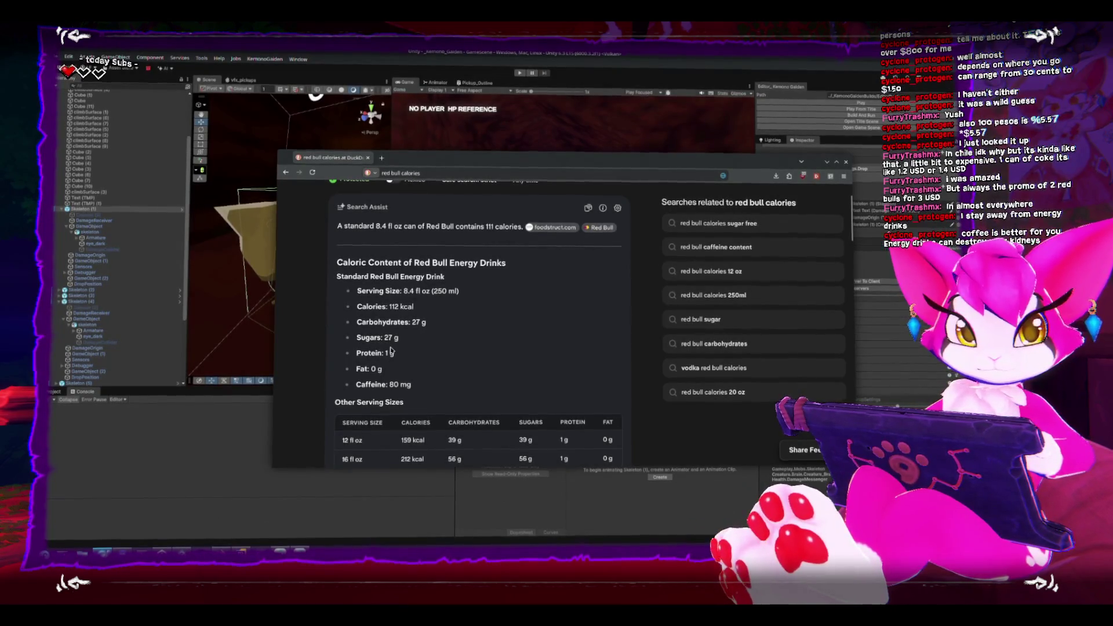
pyautogui.scroll(-1, 392, 353)
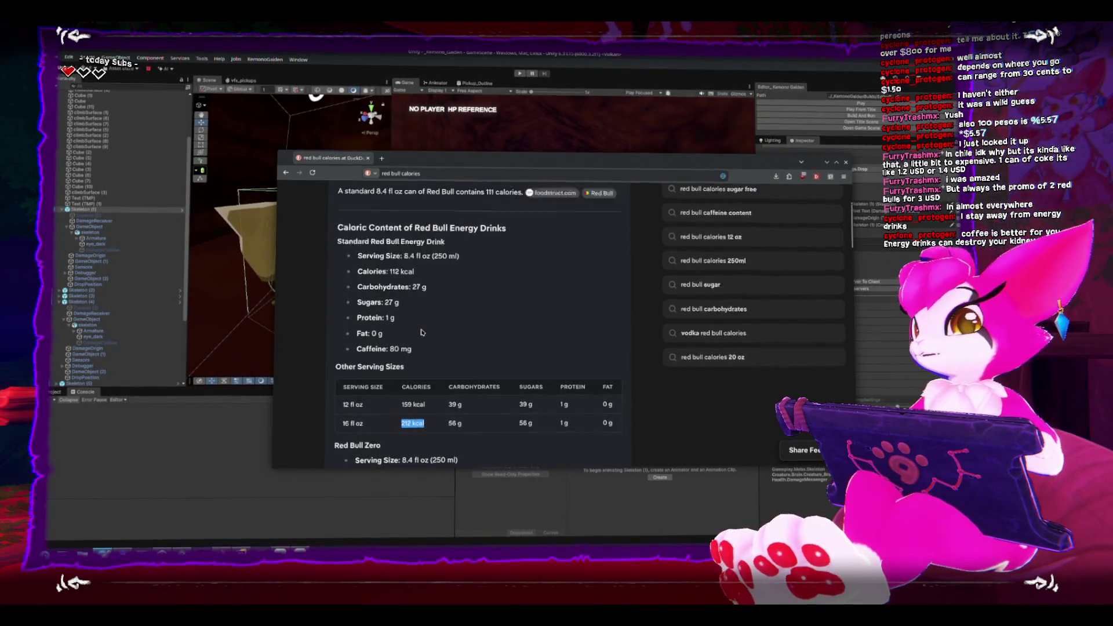
pyautogui.scroll(2, 419, 328)
pyautogui.scroll(-4, 420, 328)
pyautogui.scroll(-2, 420, 327)
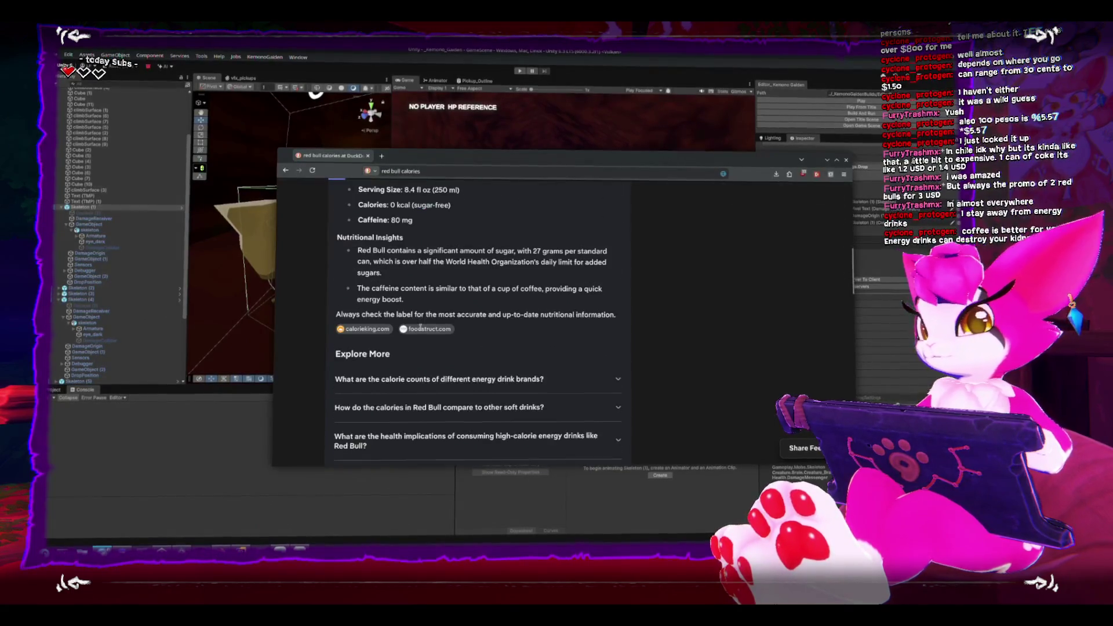
pyautogui.scroll(3, 420, 328)
pyautogui.scroll(2, 423, 329)
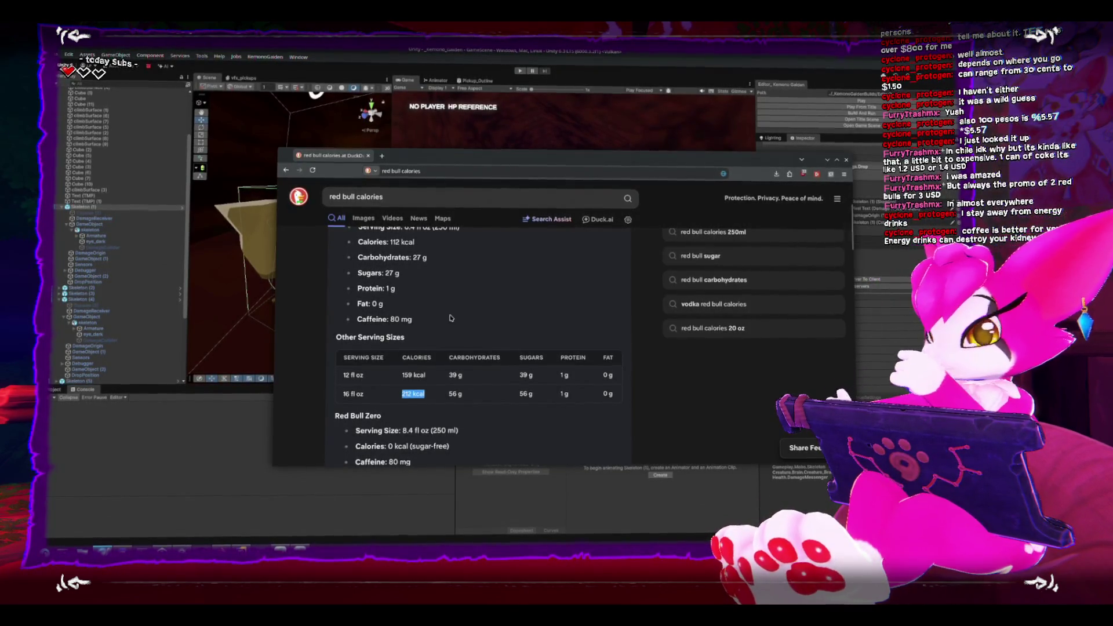
# Highlight the 212 kcal figure in the 16 fl oz row, then minimize the browser
pyautogui.moveTo(416, 392); pyautogui.dragTo(429, 395)
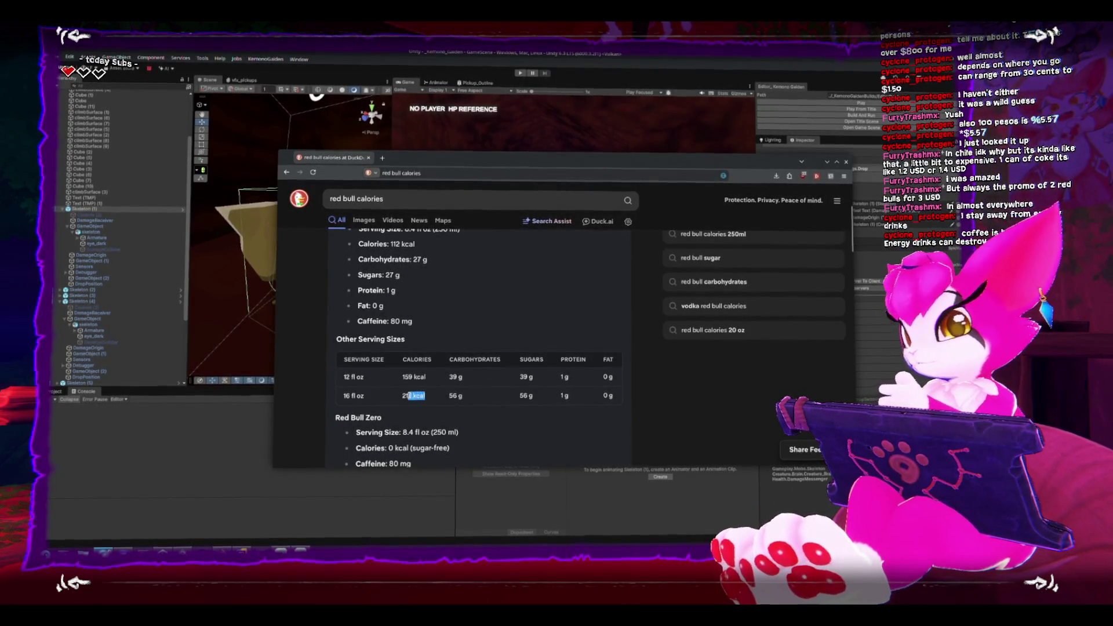
pyautogui.moveTo(408, 396); pyautogui.dragTo(424, 395)
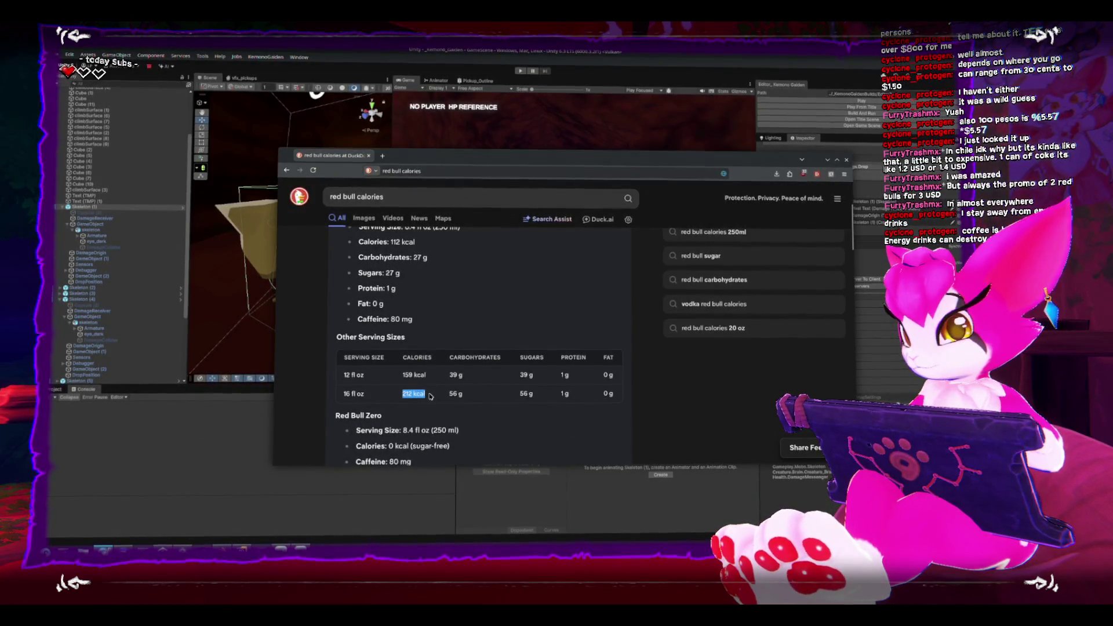
pyautogui.scroll(-1, 430, 396)
pyautogui.scroll(-2, 464, 347)
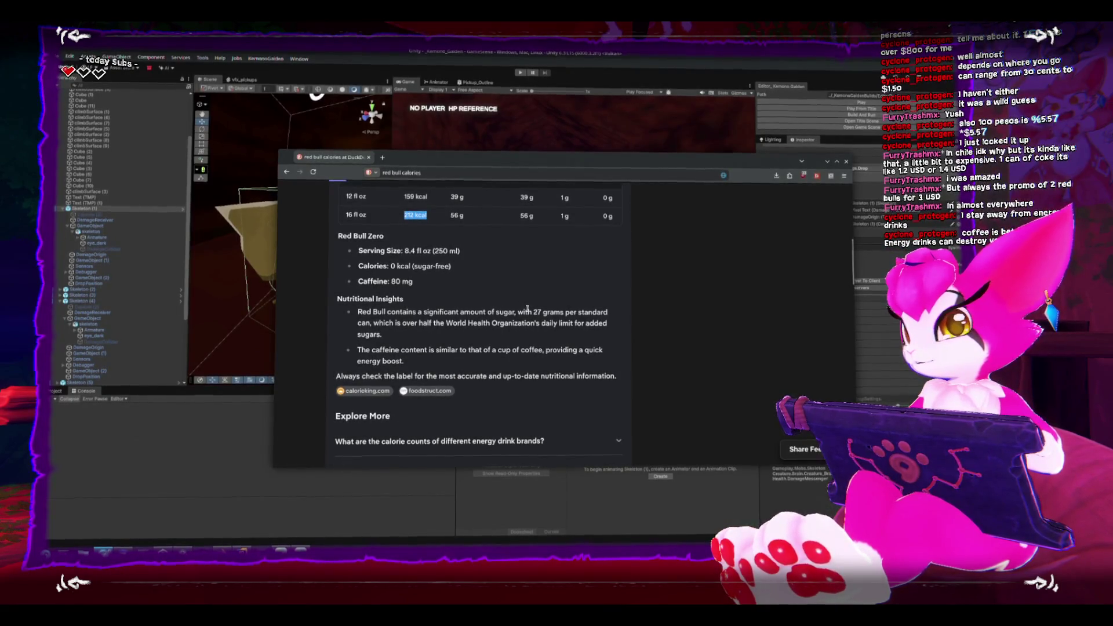
pyautogui.scroll(2, 527, 308)
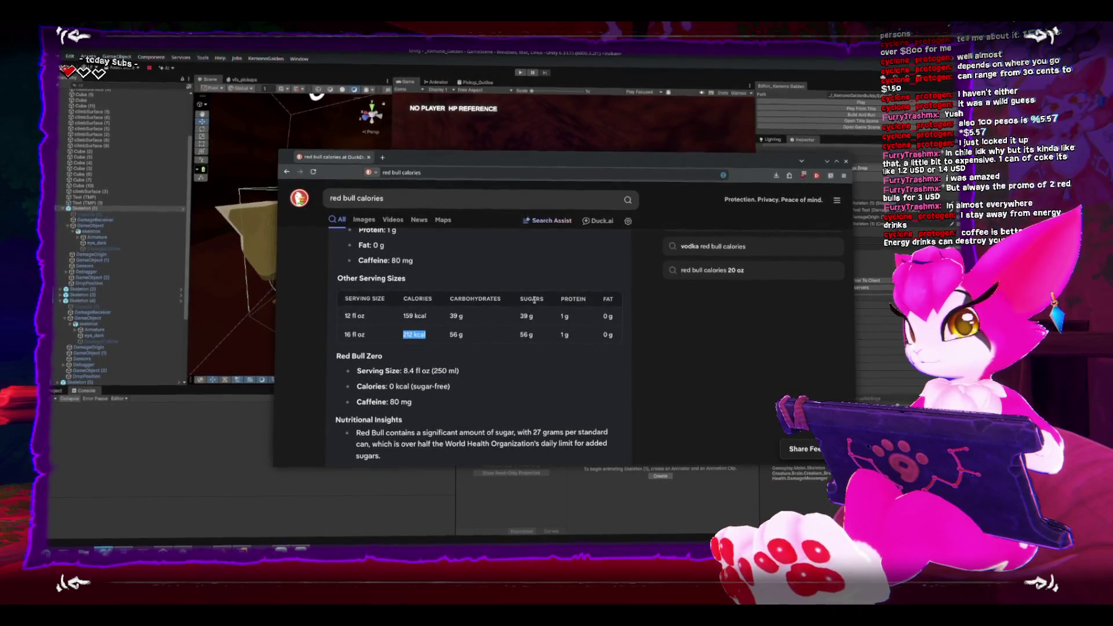
pyautogui.click(827, 162)
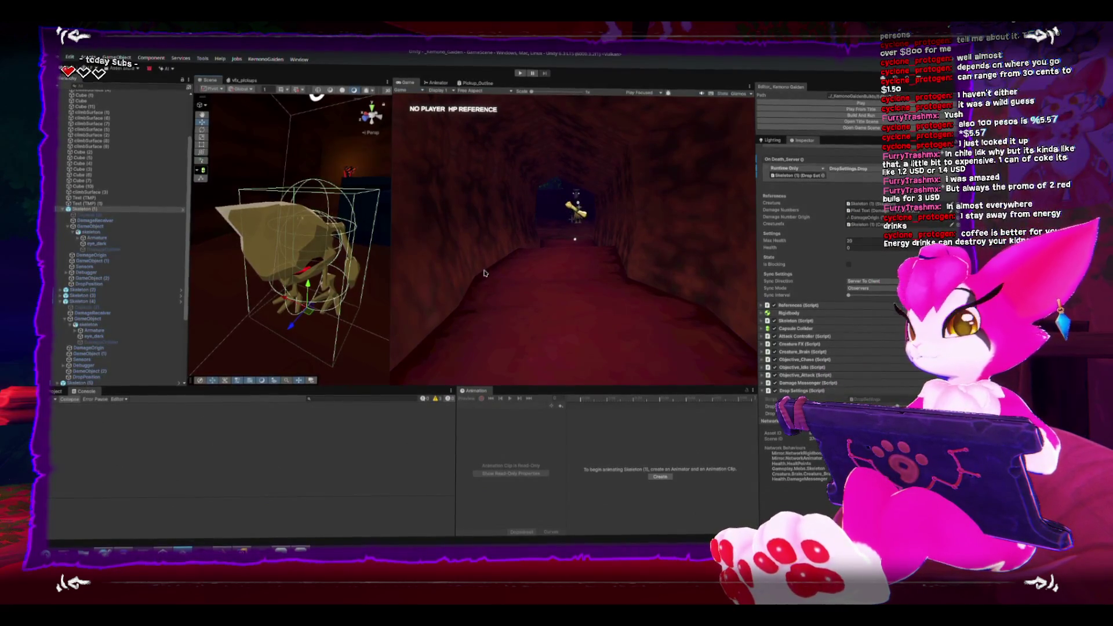
# Select the PickupsManager object in the Hierarchy and frame it in the Scene view
pyautogui.scroll(5, 308, 263)
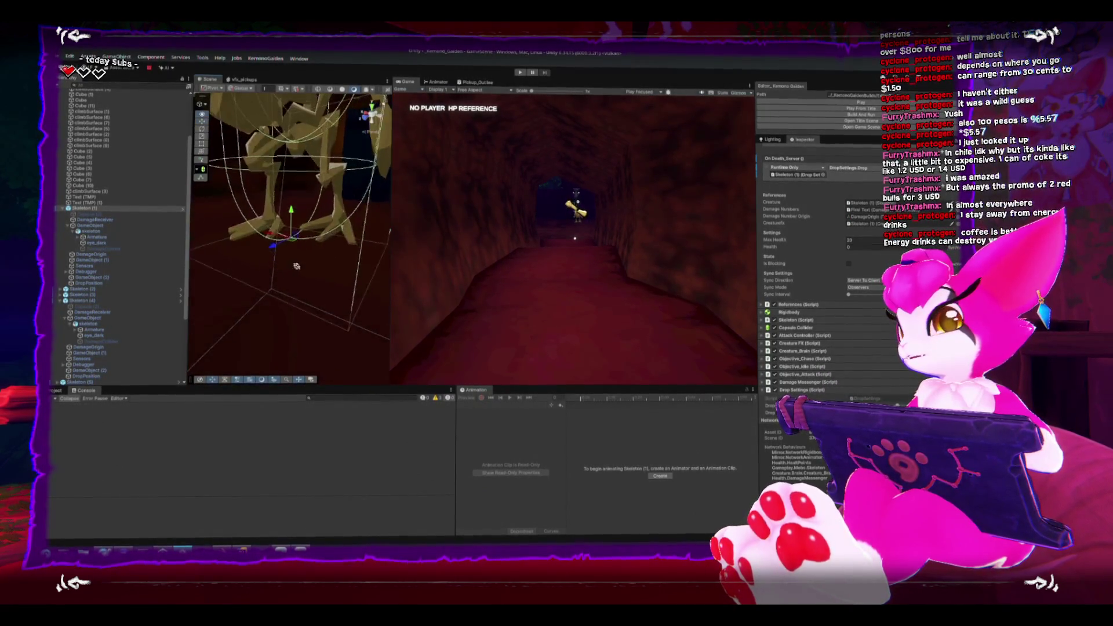
pyautogui.scroll(-3, 303, 213)
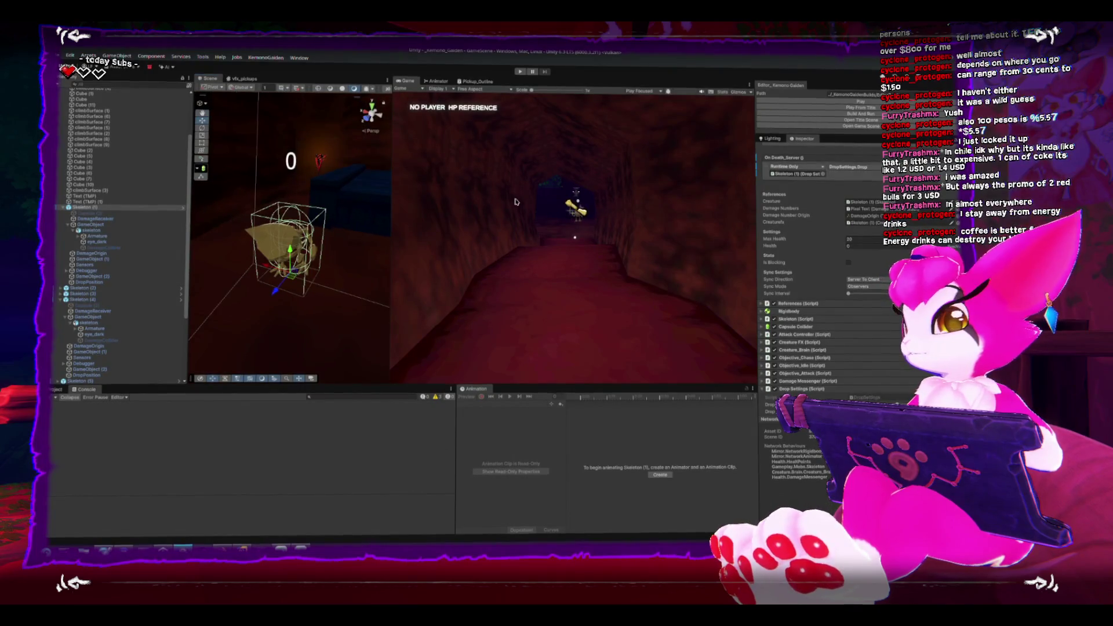
pyautogui.scroll(-3, 138, 283)
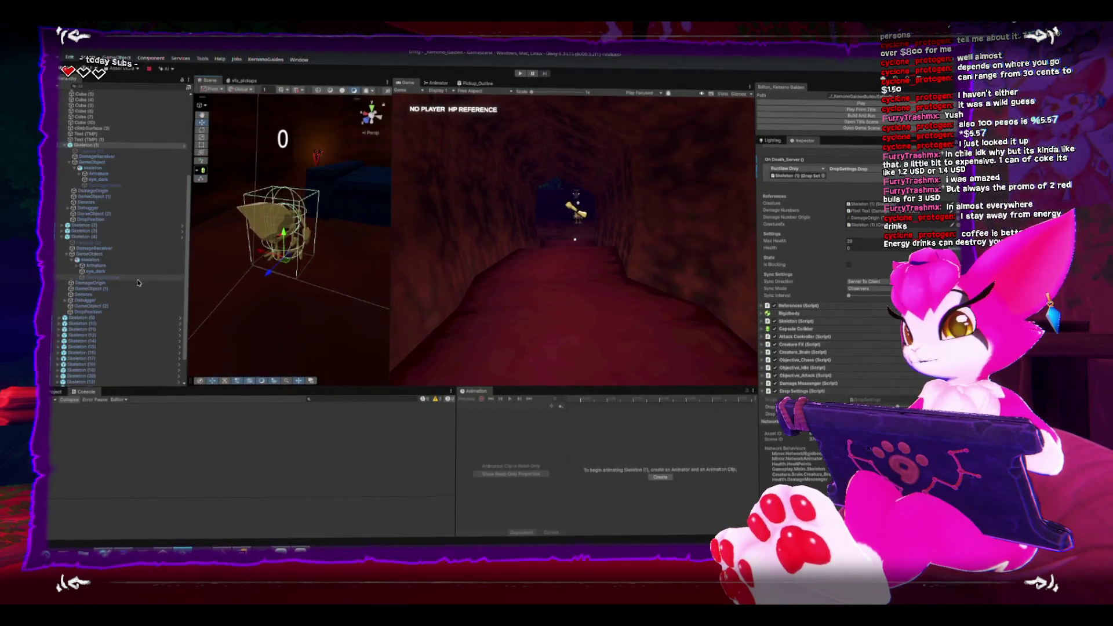
pyautogui.click(56, 391)
pyautogui.doubleClick(82, 383)
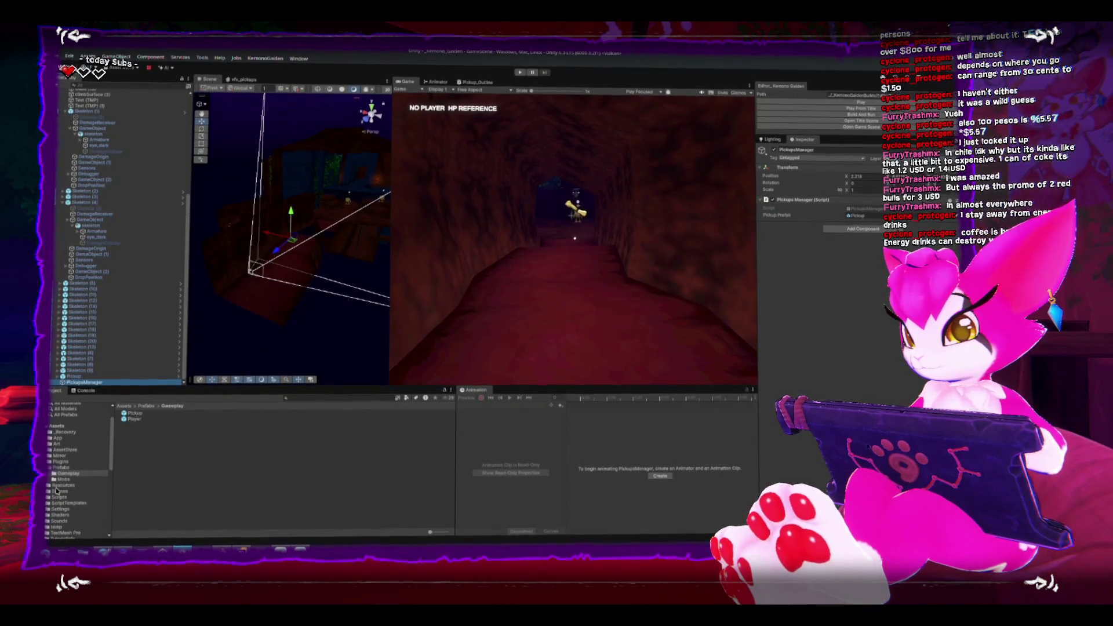
pyautogui.click(82, 383)
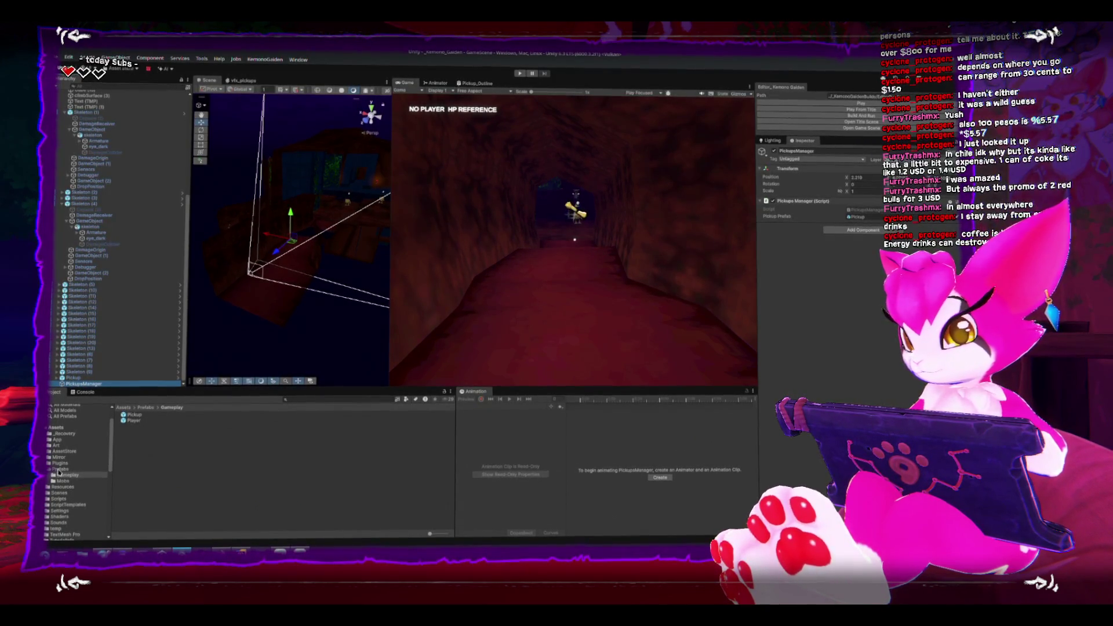
# Open the dev_GameManager scene from the Scenes folder
pyautogui.scroll(-2, 63, 476)
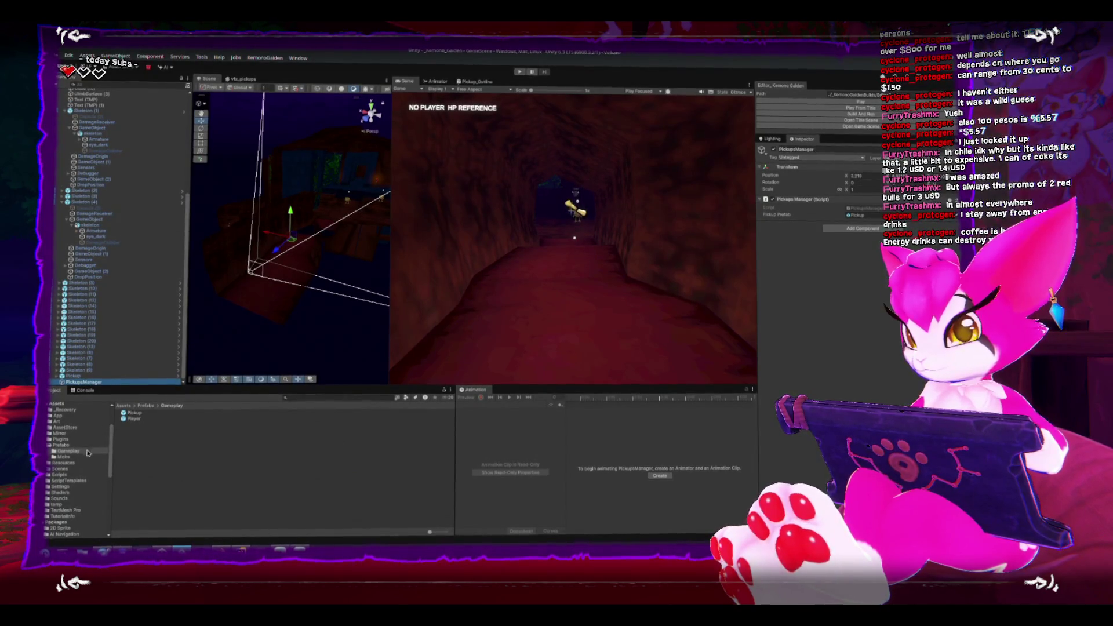
pyautogui.click(60, 468)
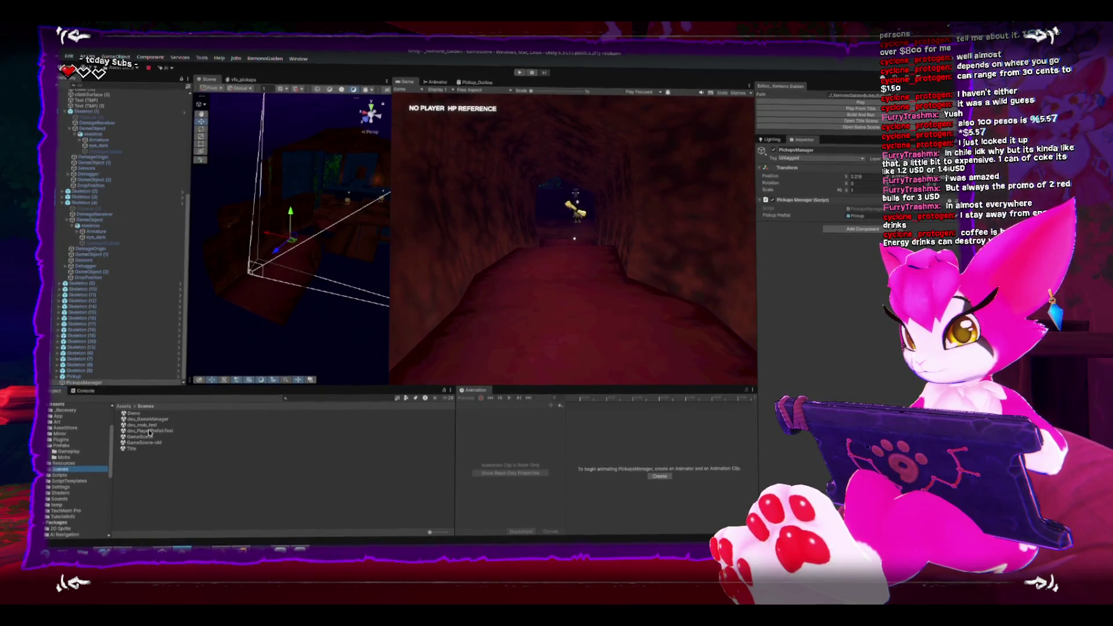
pyautogui.doubleClick(143, 420)
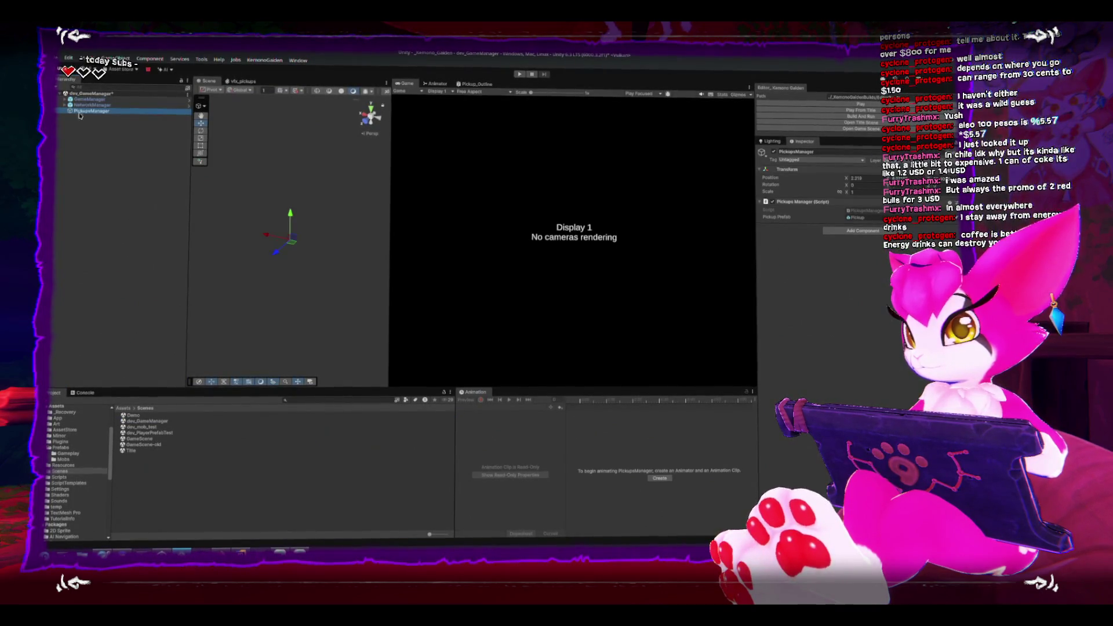
# Parent PickupsManager under GameManager in the Hierarchy
pyautogui.click(64, 98)
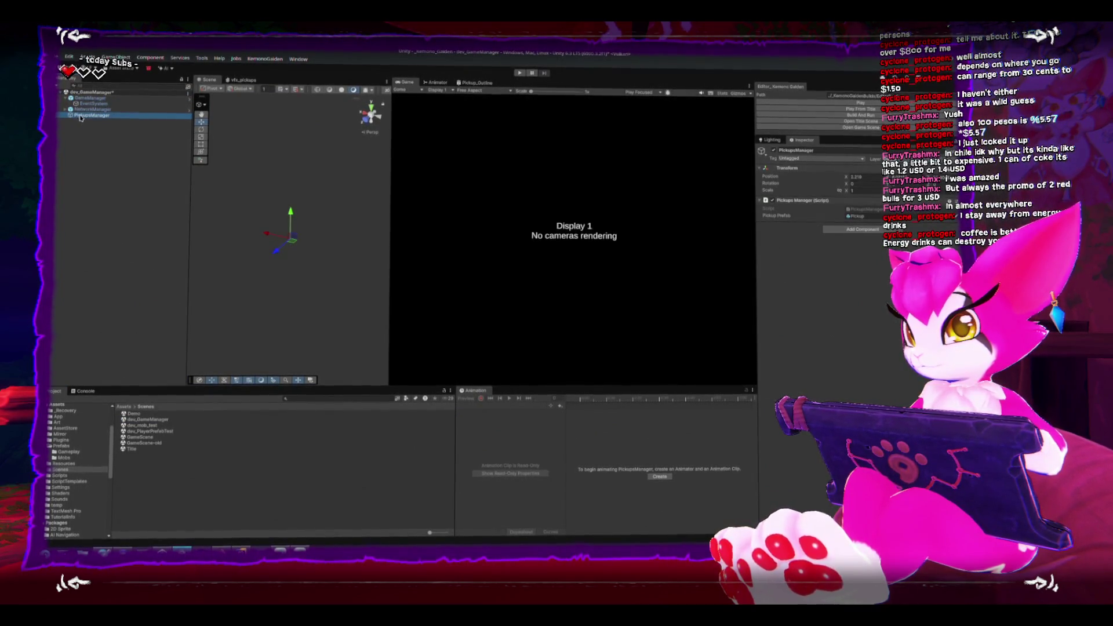
pyautogui.moveTo(102, 104); pyautogui.dragTo(101, 104)
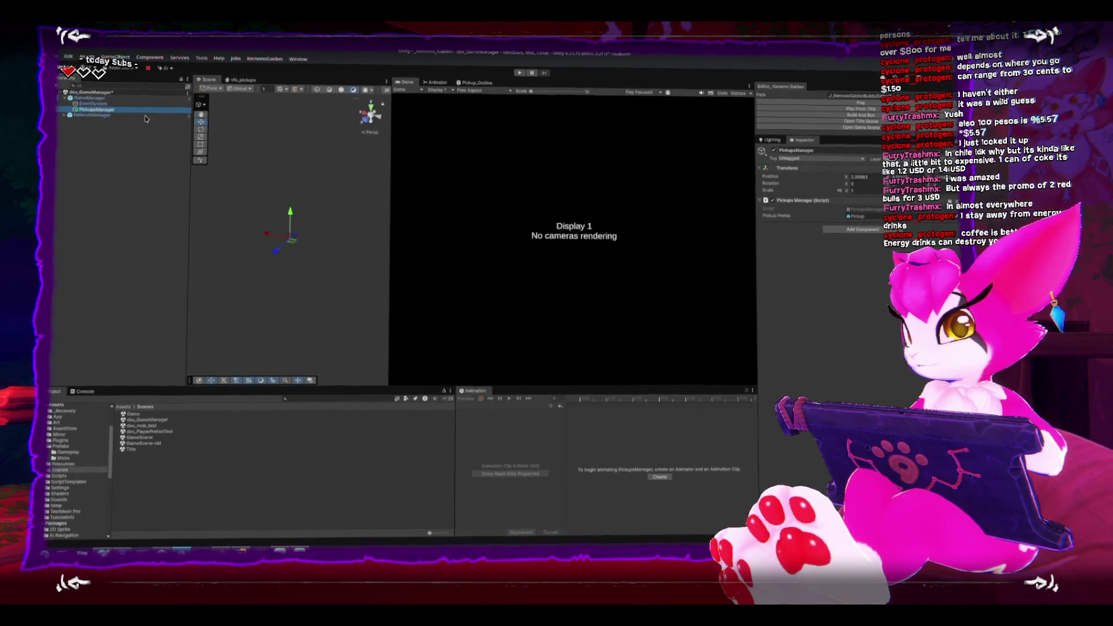
pyautogui.click(110, 101)
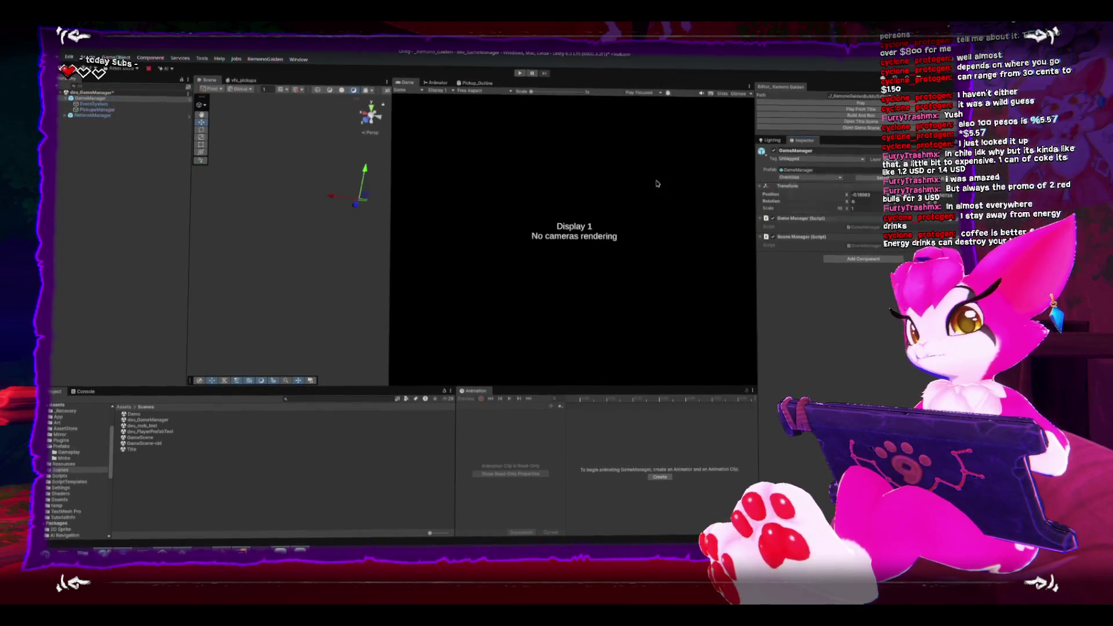
# Check NetworkManager's settings and select the Pickup prefab in Prefabs/Gameplay
pyautogui.click(71, 116)
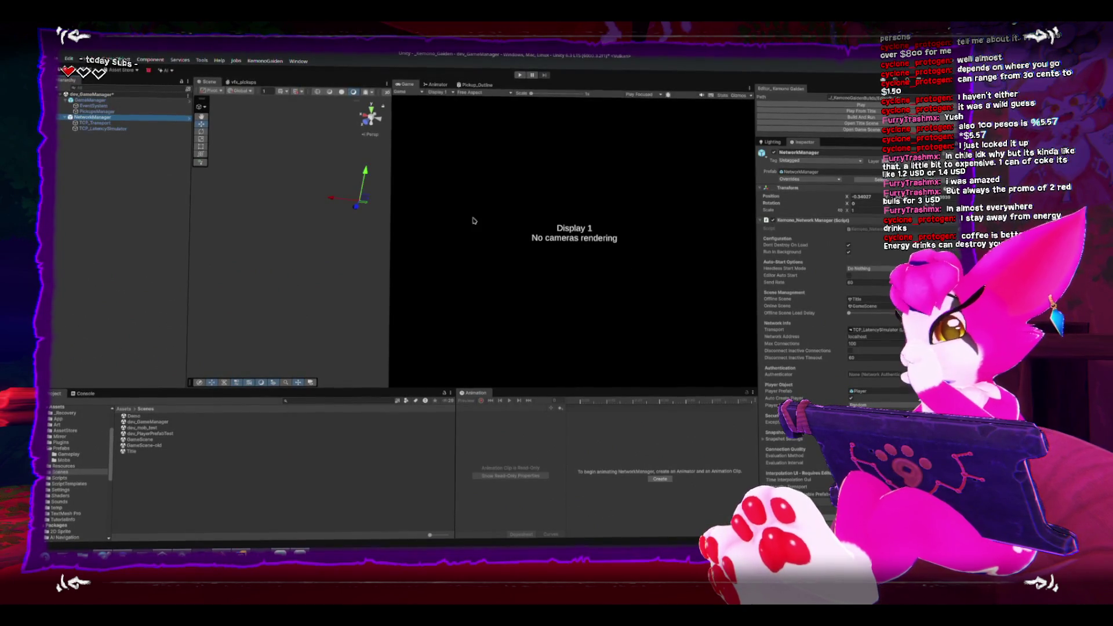
pyautogui.scroll(-1, 818, 449)
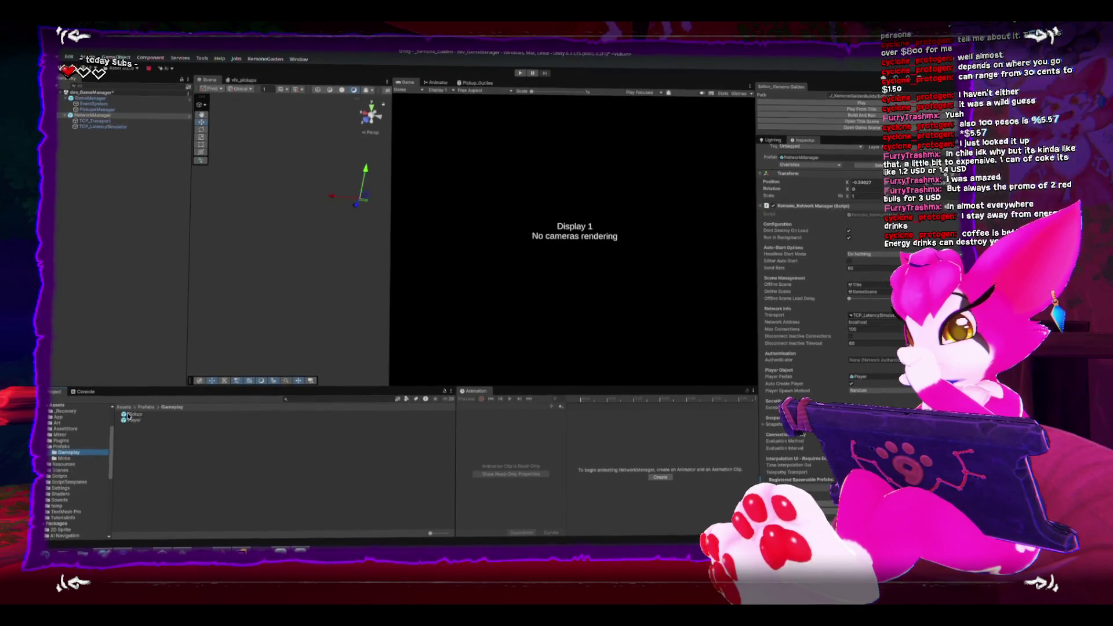
pyautogui.moveTo(128, 415); pyautogui.dragTo(721, 514)
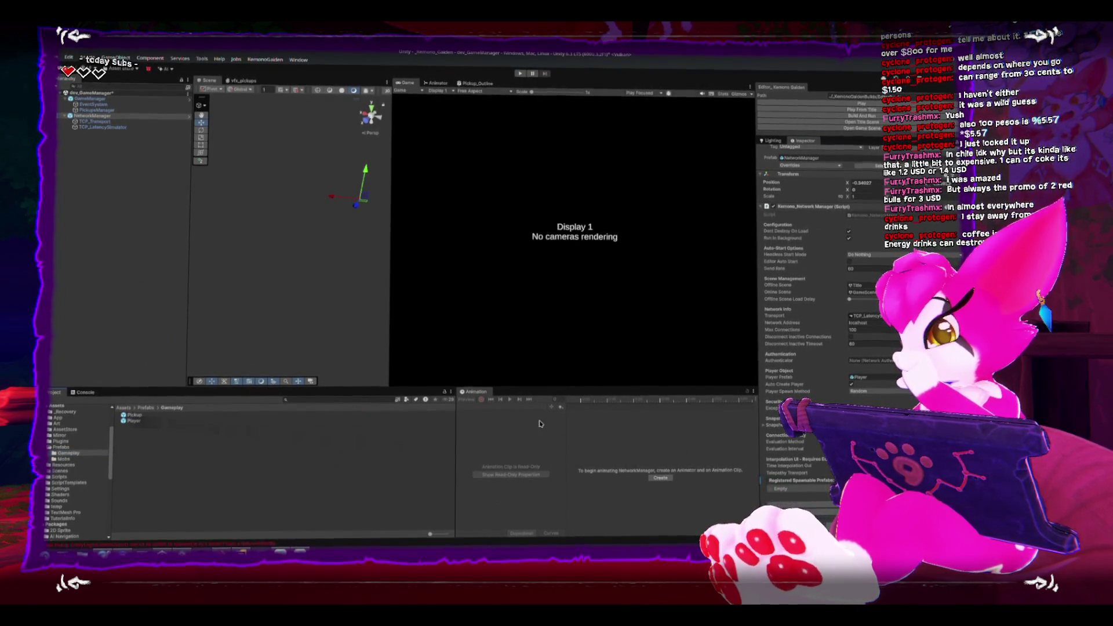
pyautogui.click(137, 416)
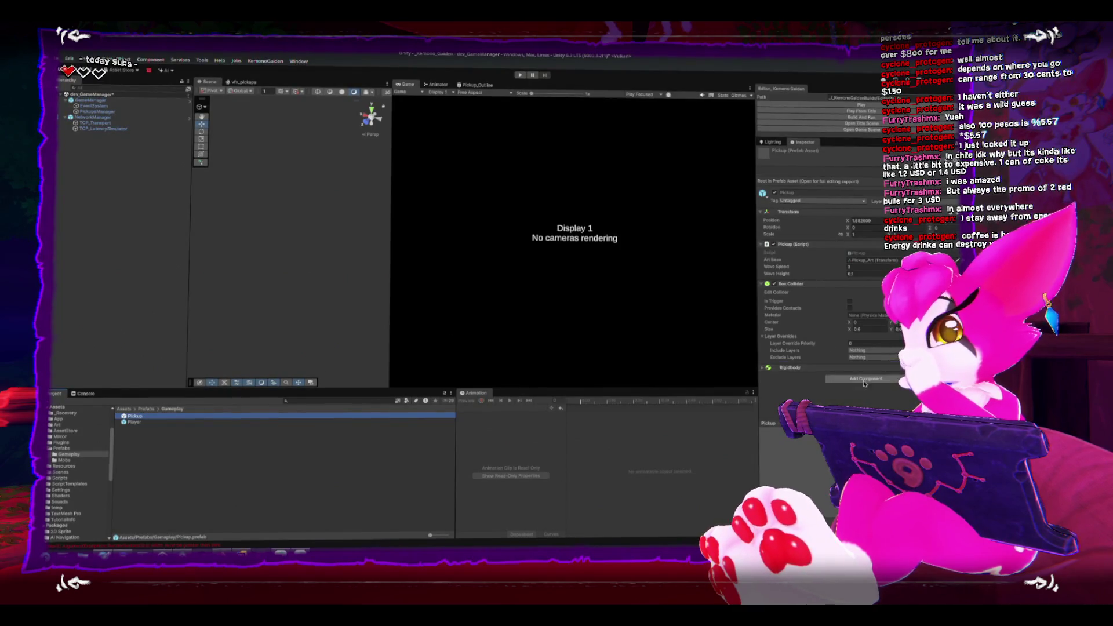
# Add a Network Rigidbody (Unreliable) component to the Pickup prefab
pyautogui.doubleClick(134, 416)
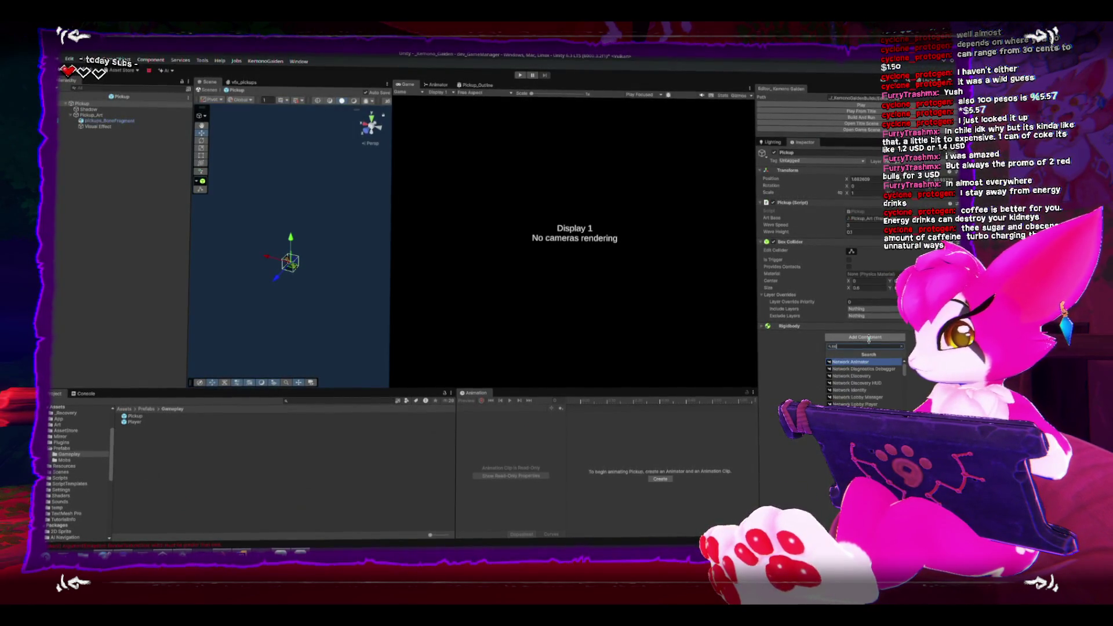
pyautogui.press('Down')
pyautogui.press('Down')
pyautogui.press('Down')
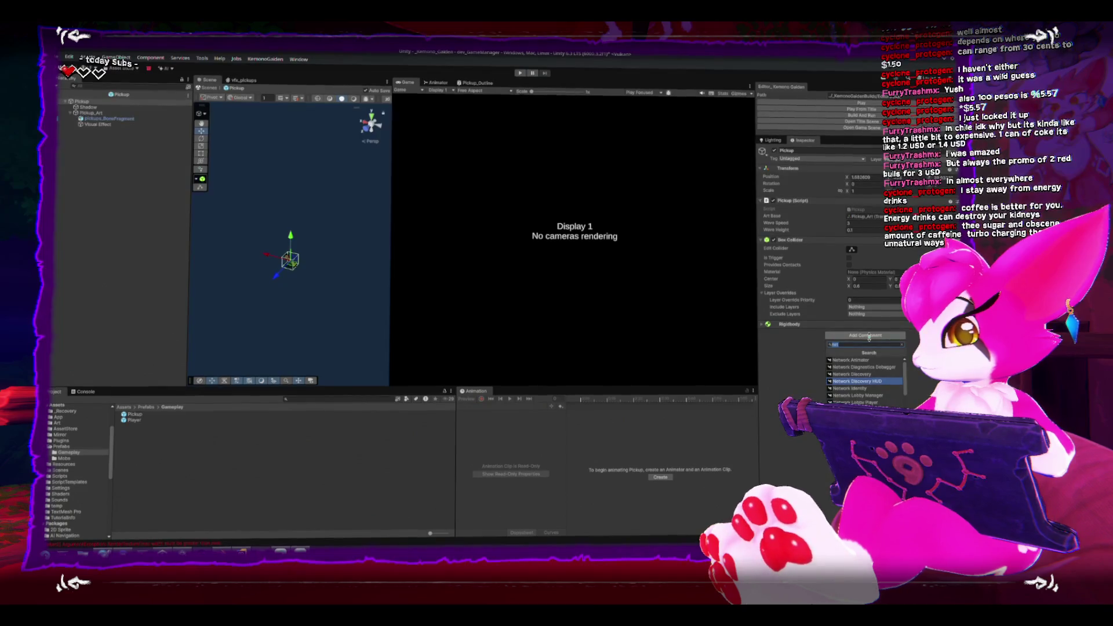
pyautogui.click(884, 345)
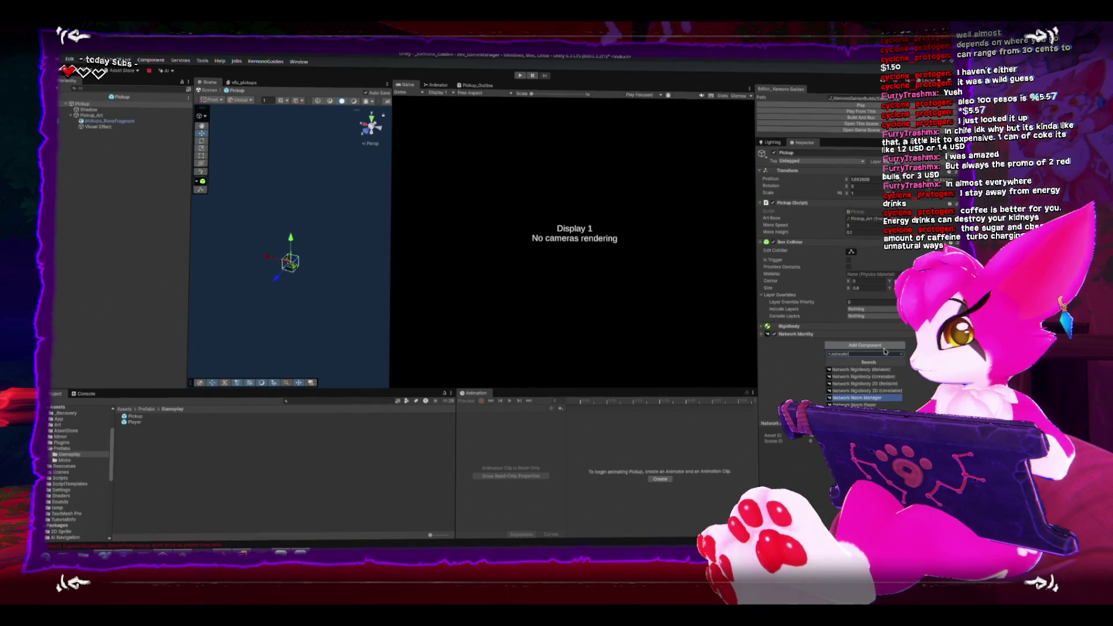
pyautogui.click(872, 375)
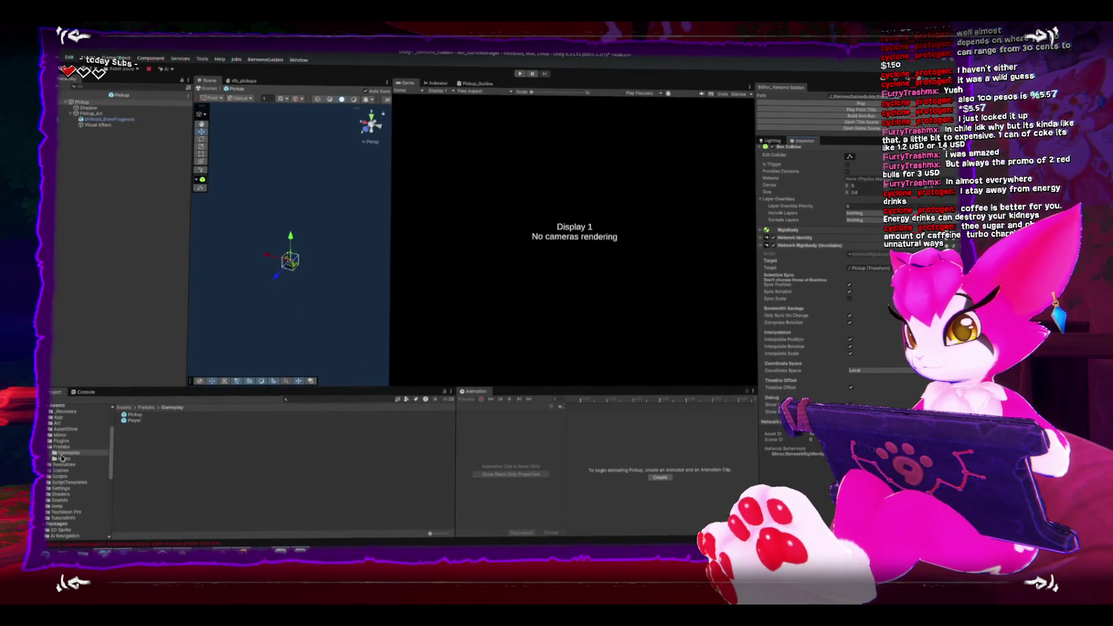
# Exit prefab mode back to dev_GameManager and select NetworkManager
pyautogui.click(61, 447)
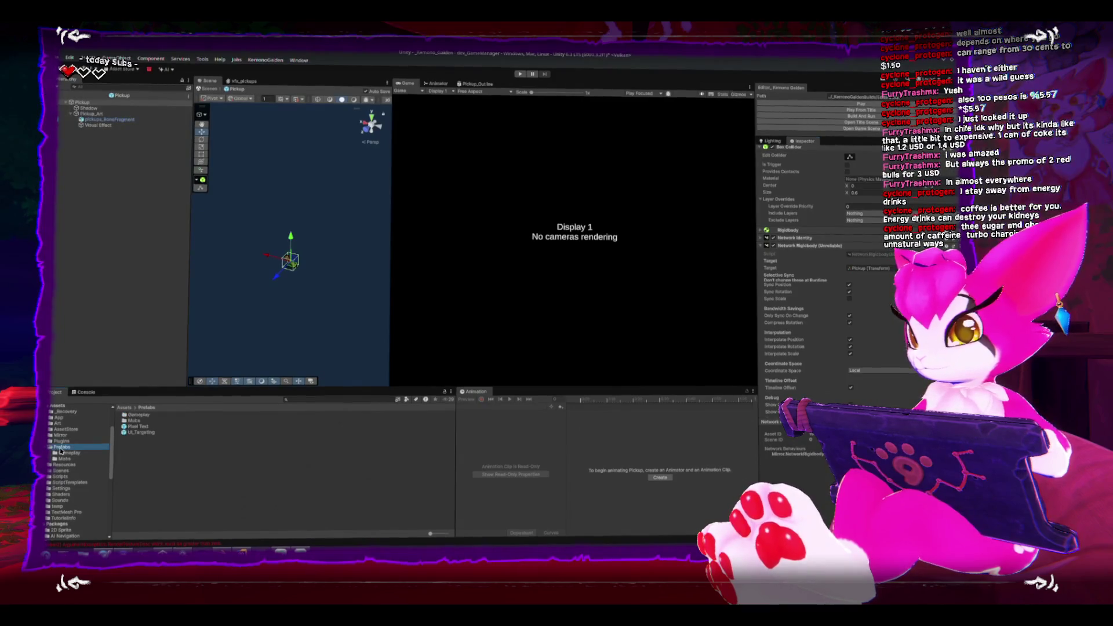
pyautogui.click(65, 97)
pyautogui.click(93, 117)
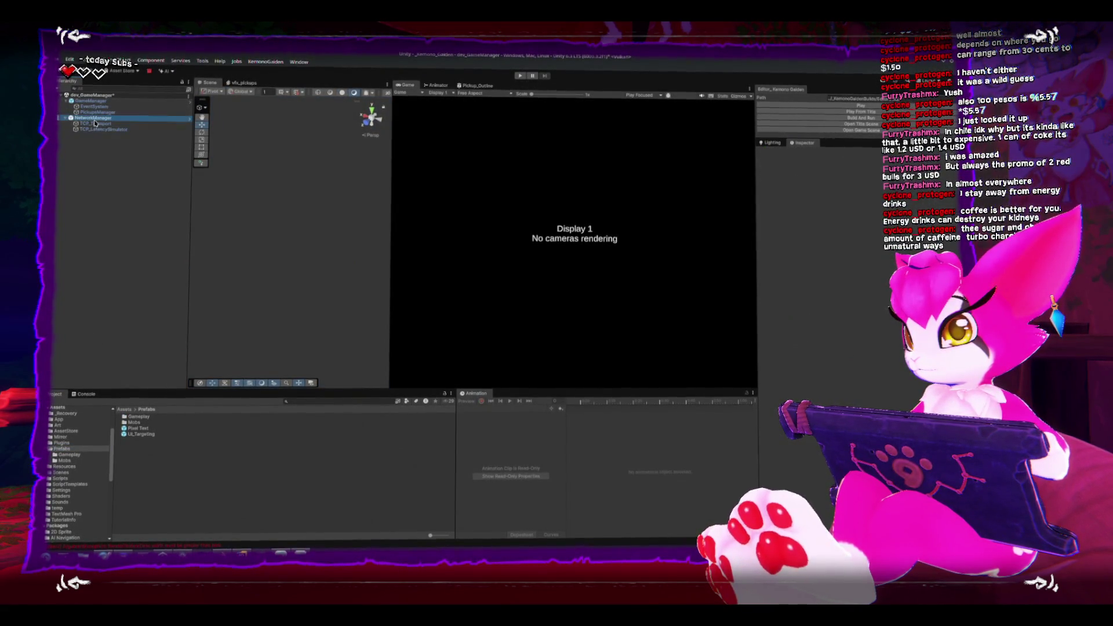
pyautogui.scroll(-1, 812, 290)
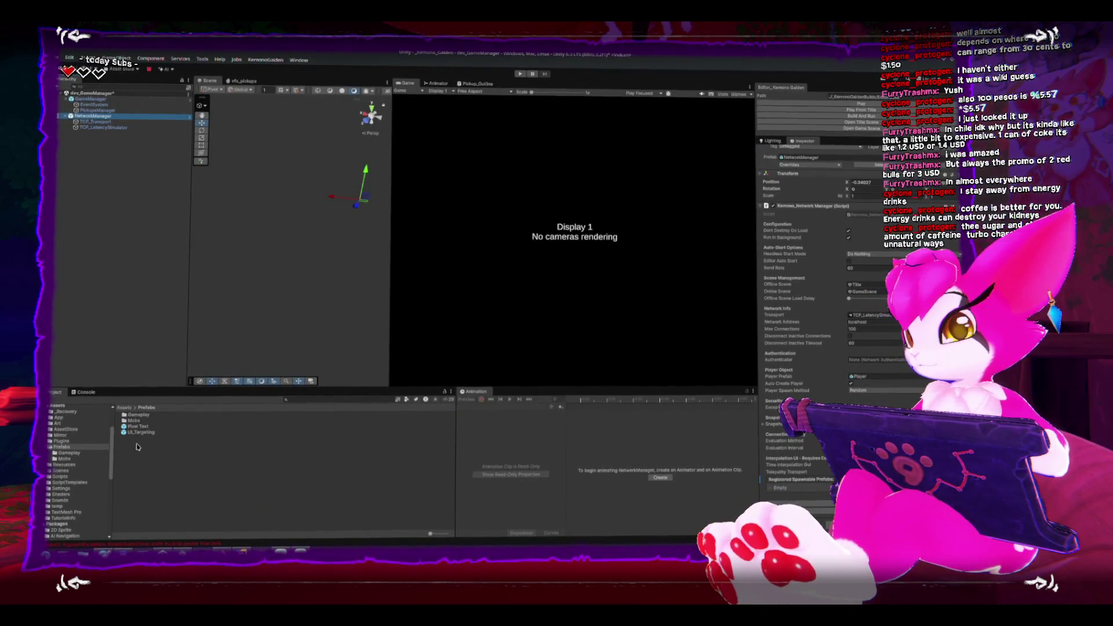
# Add Pickup from Prefabs/Gameplay to NetworkManager's Registered Spawnable Prefabs
pyautogui.click(71, 453)
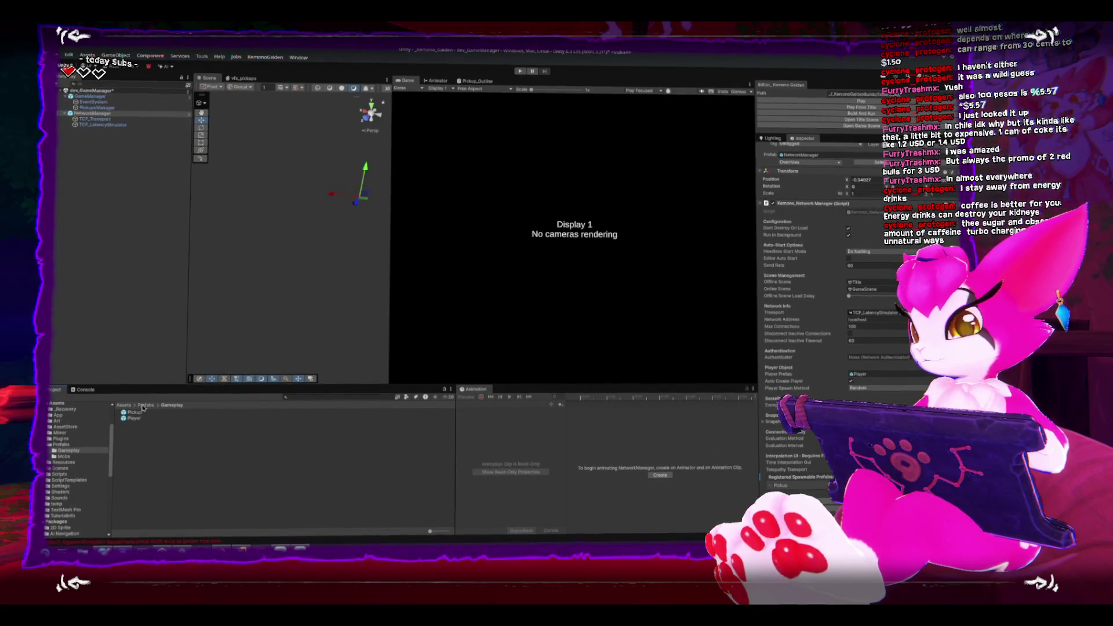
pyautogui.click(62, 471)
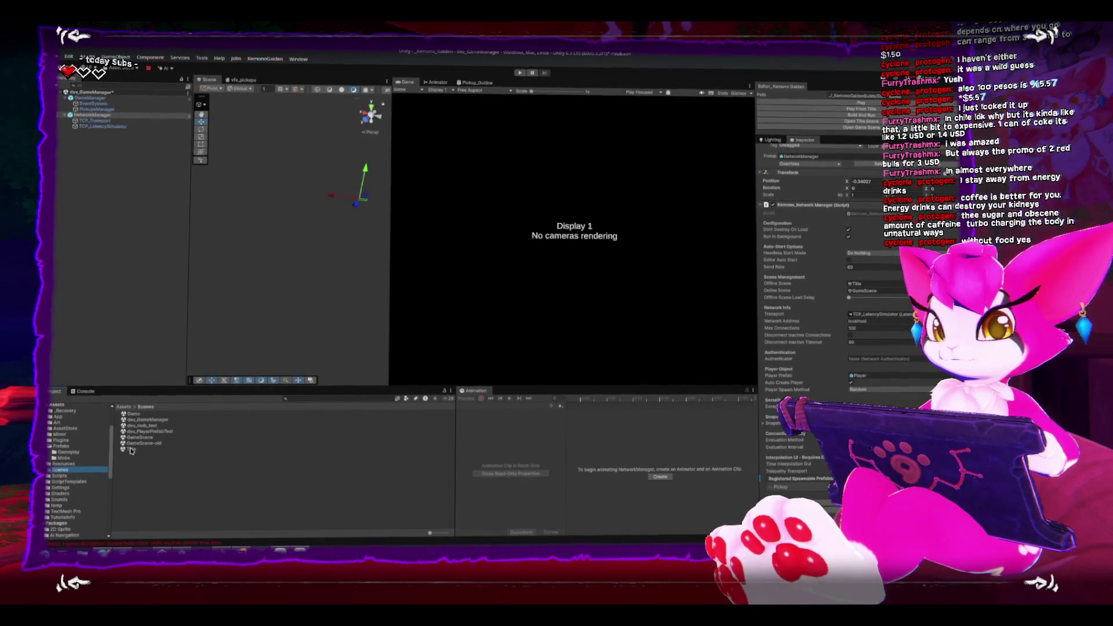
# Save dev_GameManager, switch to GameScene and enter play mode
pyautogui.doubleClick(138, 437)
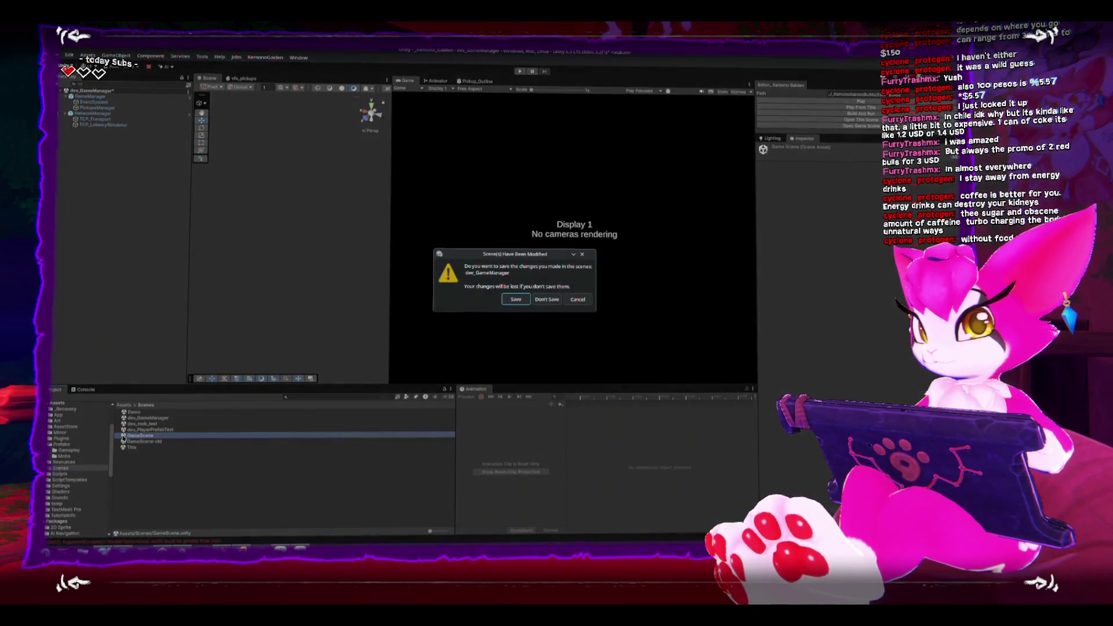
pyautogui.click(510, 299)
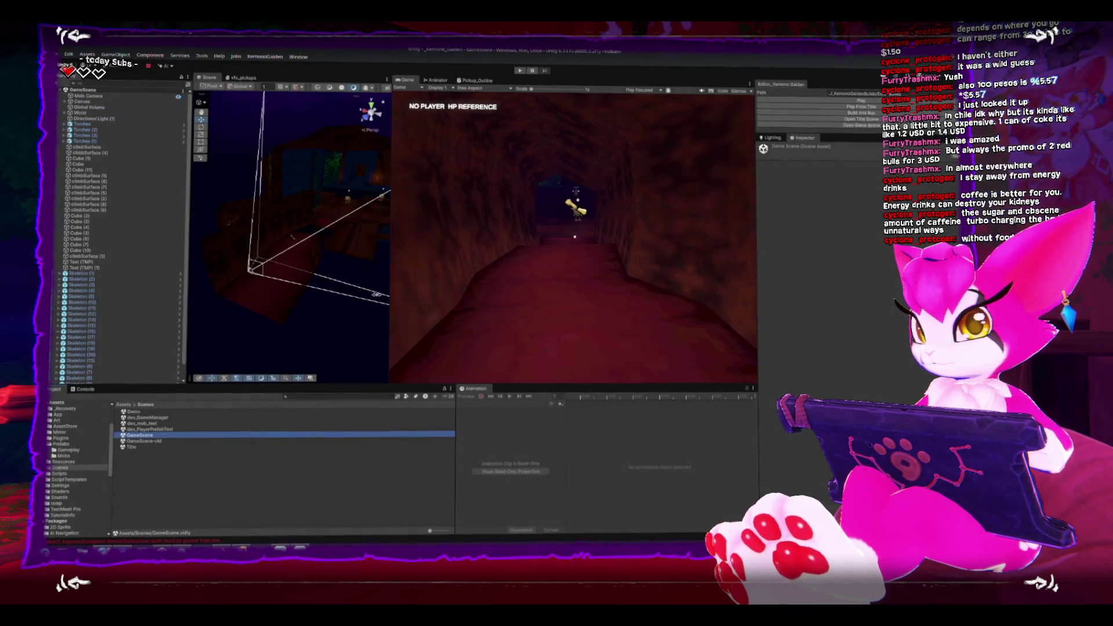
pyautogui.scroll(-1, 87, 360)
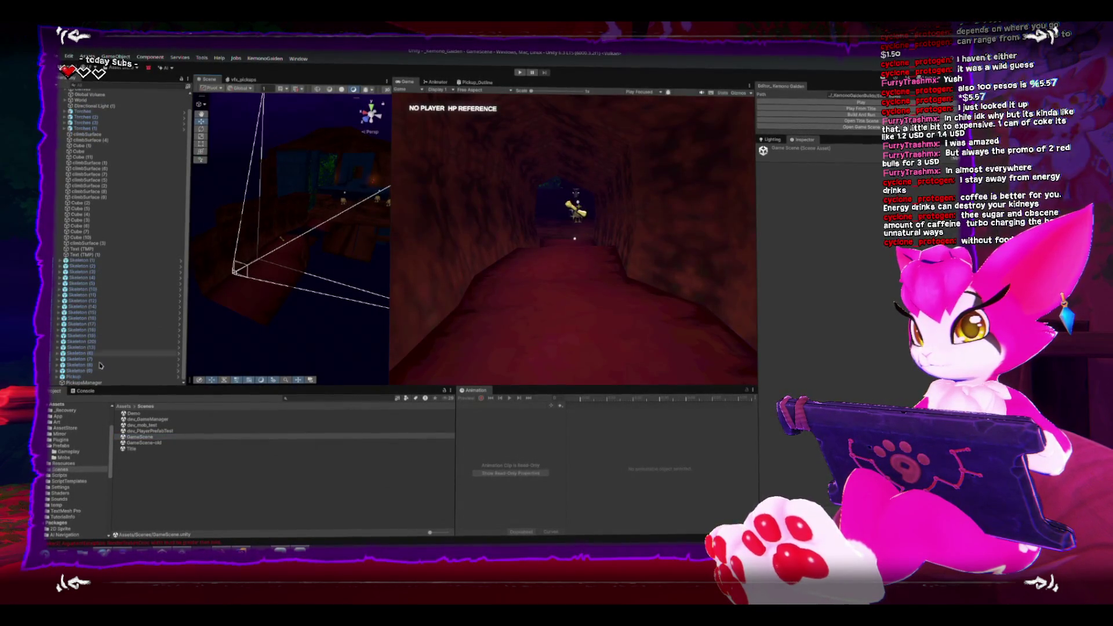
pyautogui.scroll(1, 84, 383)
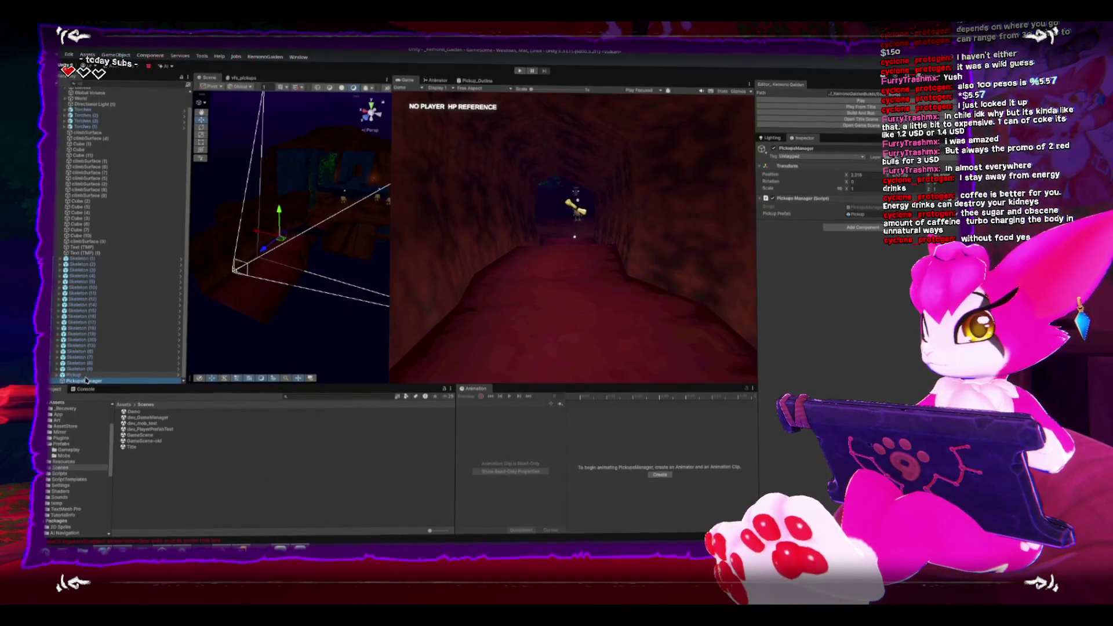
pyautogui.click(795, 102)
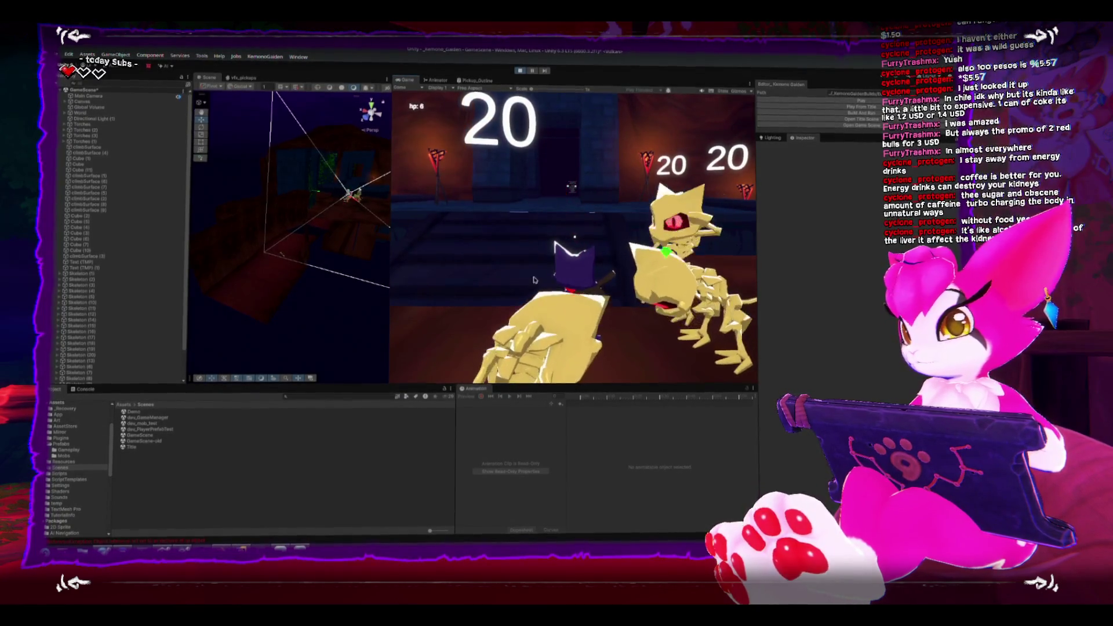
# Read the Console error that Pickup lacks a NetworkIdentity, stop play, and select Pickup
pyautogui.click(85, 390)
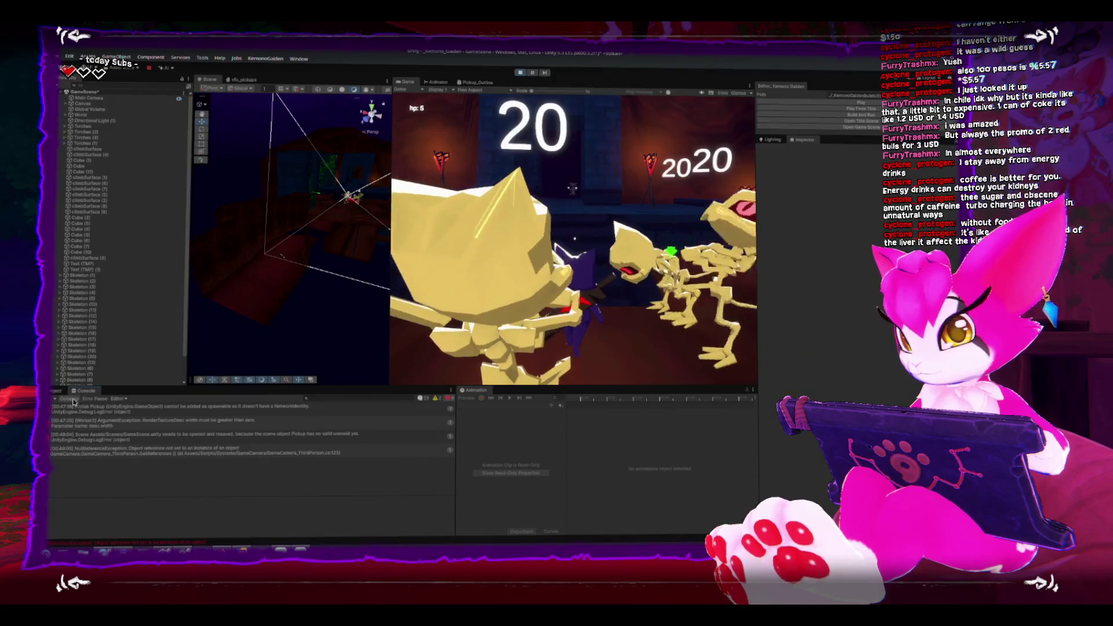
pyautogui.click(102, 412)
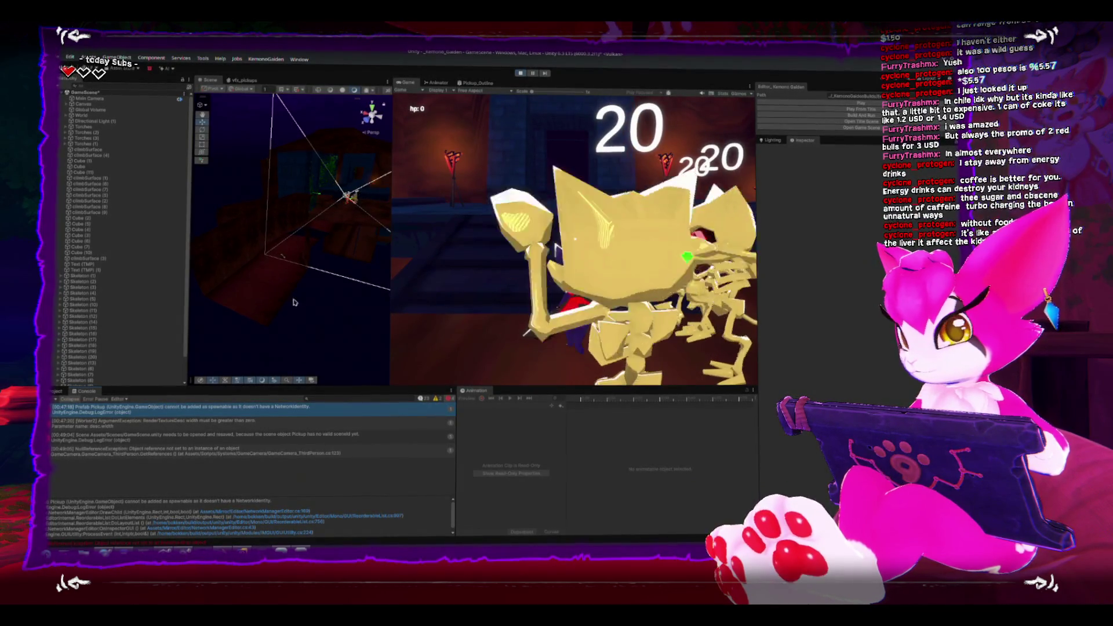
pyautogui.click(520, 72)
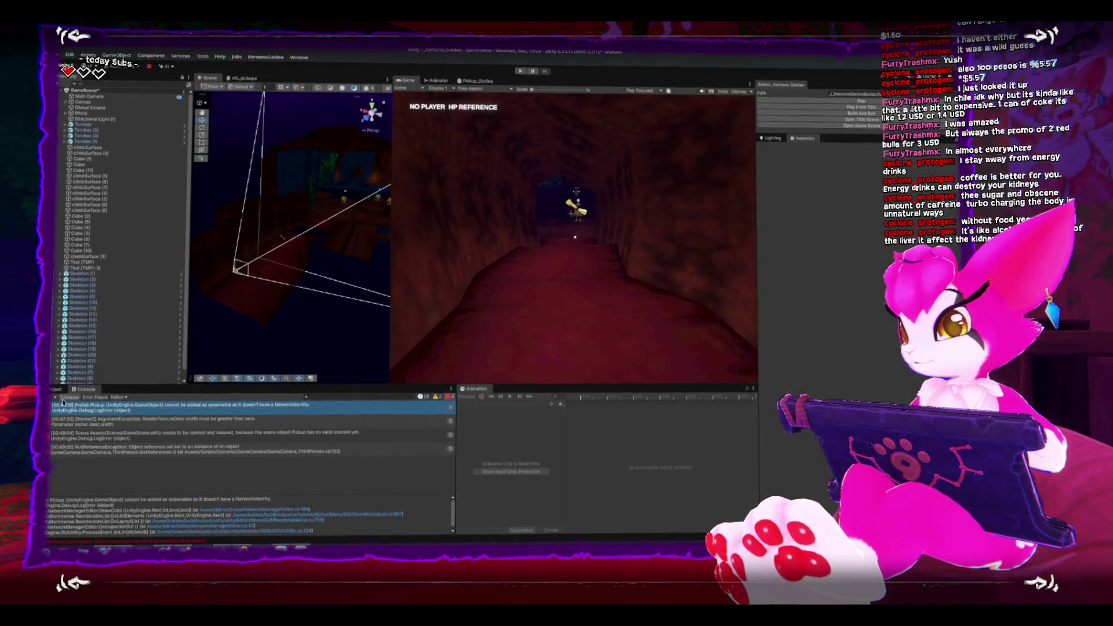
pyautogui.click(56, 389)
pyautogui.click(93, 382)
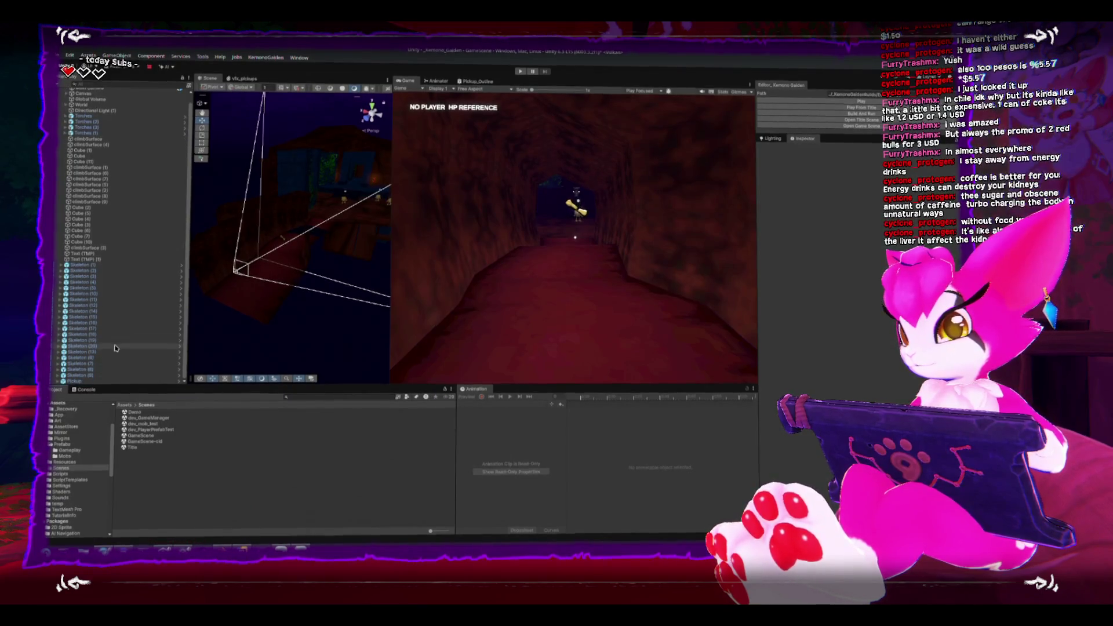
pyautogui.click(97, 383)
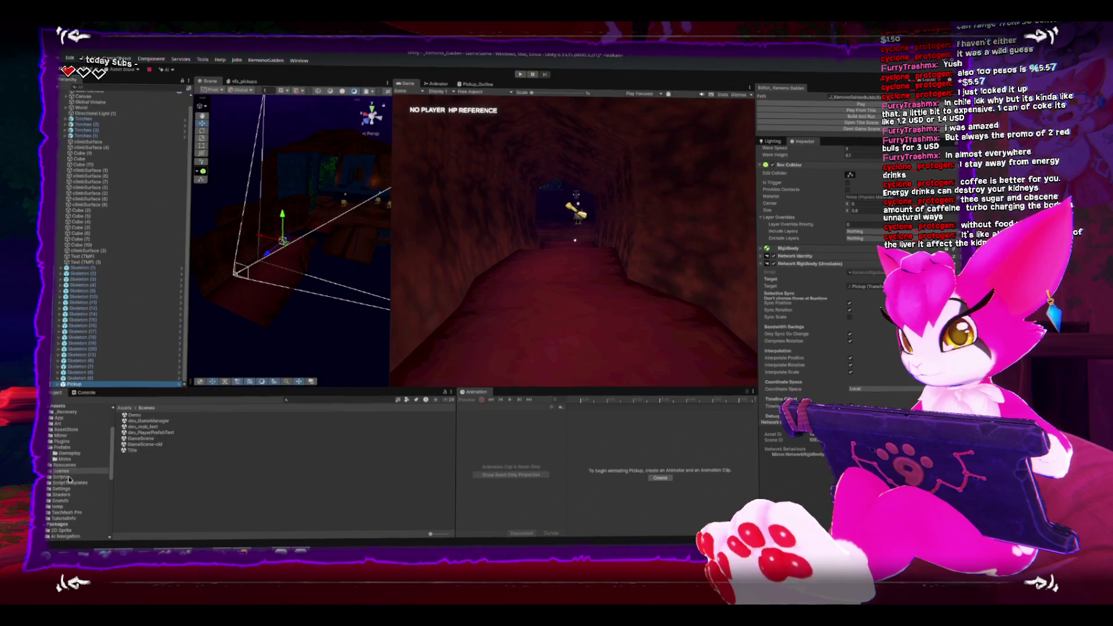
# Open dev_GameManager, answering the save prompt, then reopen GameScene
pyautogui.click(139, 421)
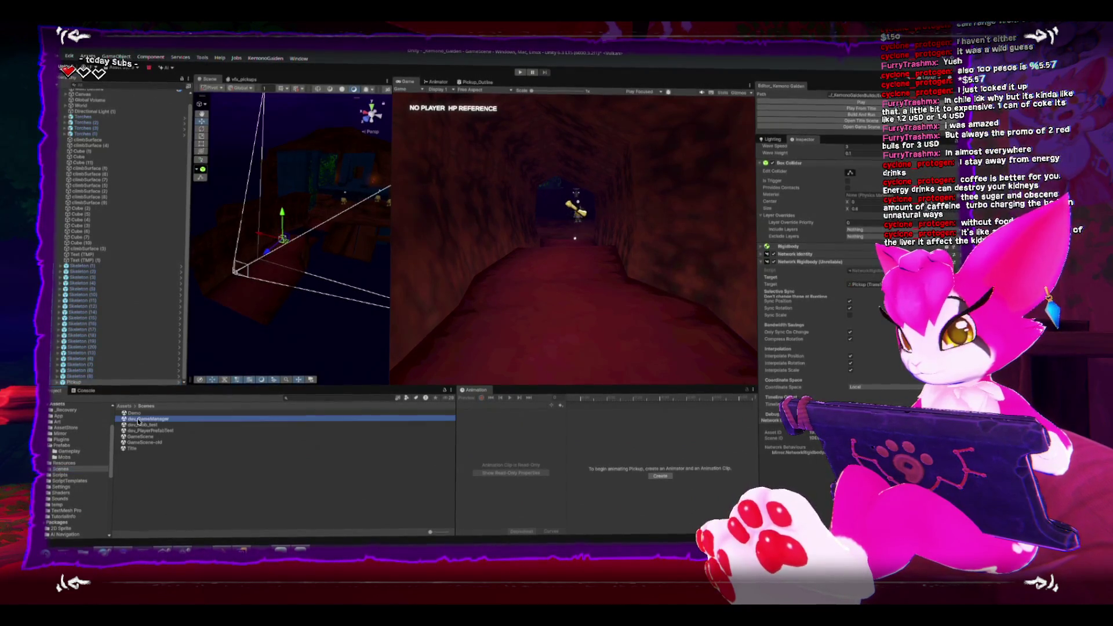
pyautogui.doubleClick(139, 421)
pyautogui.click(548, 302)
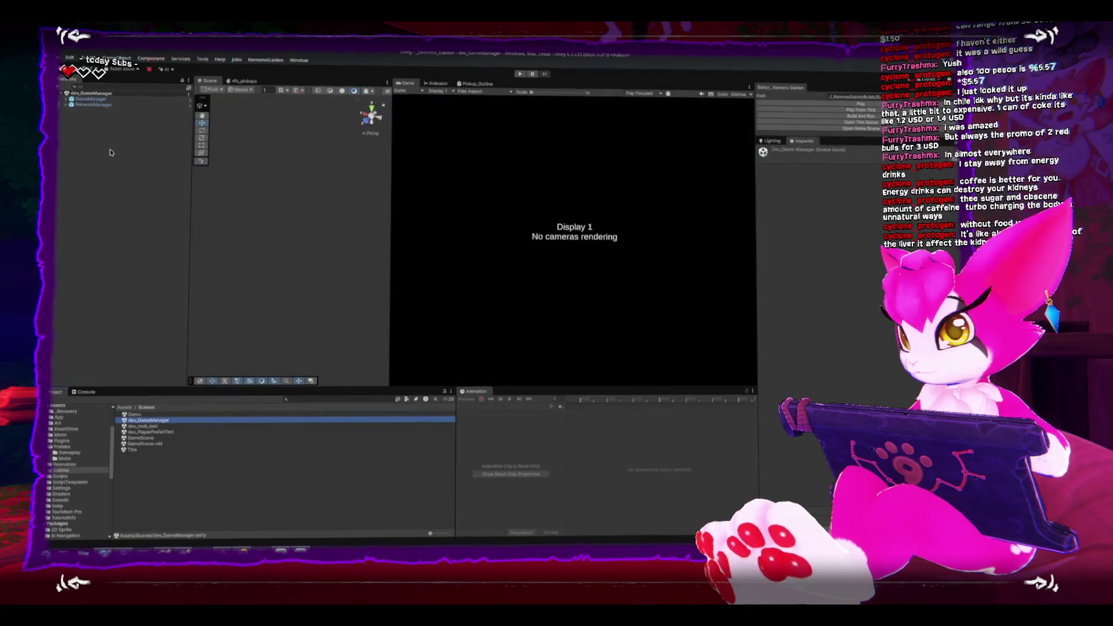
pyautogui.doubleClick(139, 436)
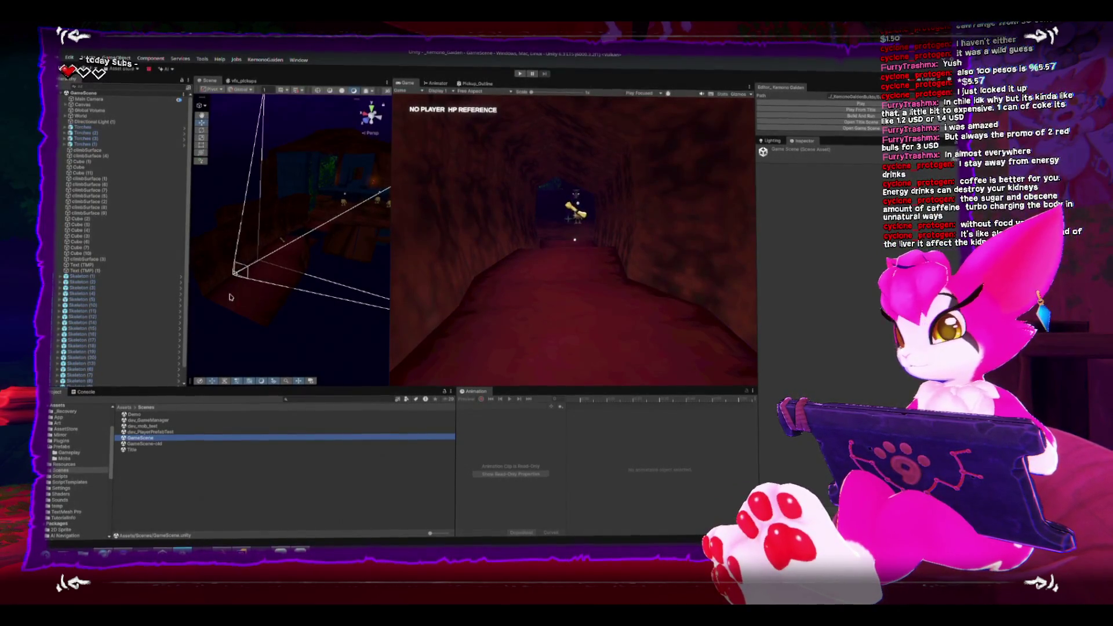
# Show the Console panel in the bottom dock
pyautogui.click(87, 394)
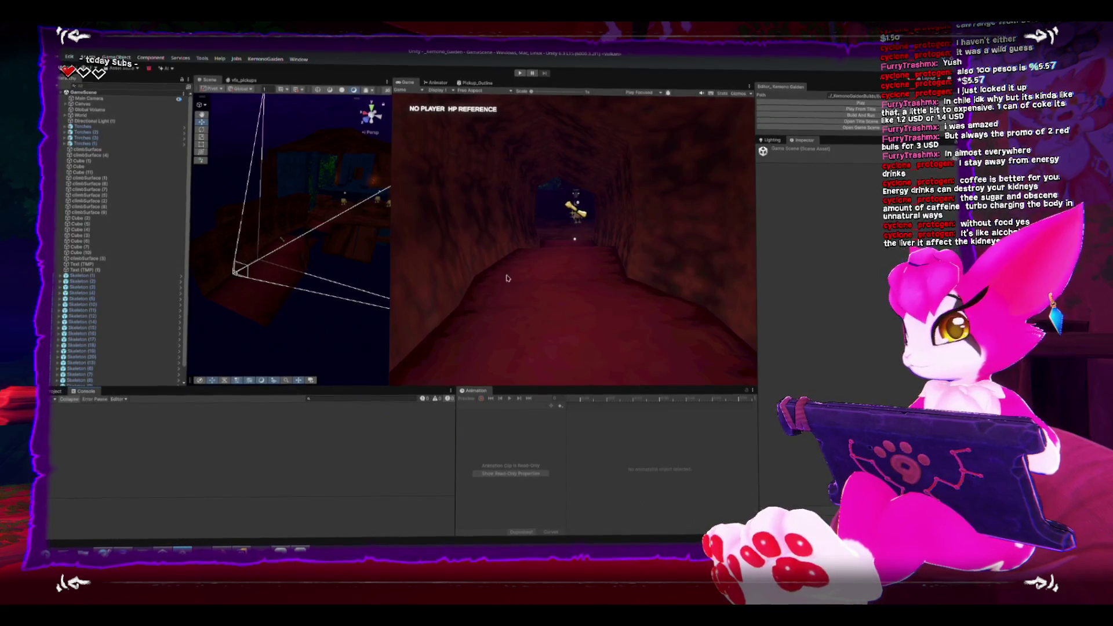
# Play GameScene and read the Pickup sceneId and GameCamera_ThirdPerson NullReferenceException errors
pyautogui.click(803, 103)
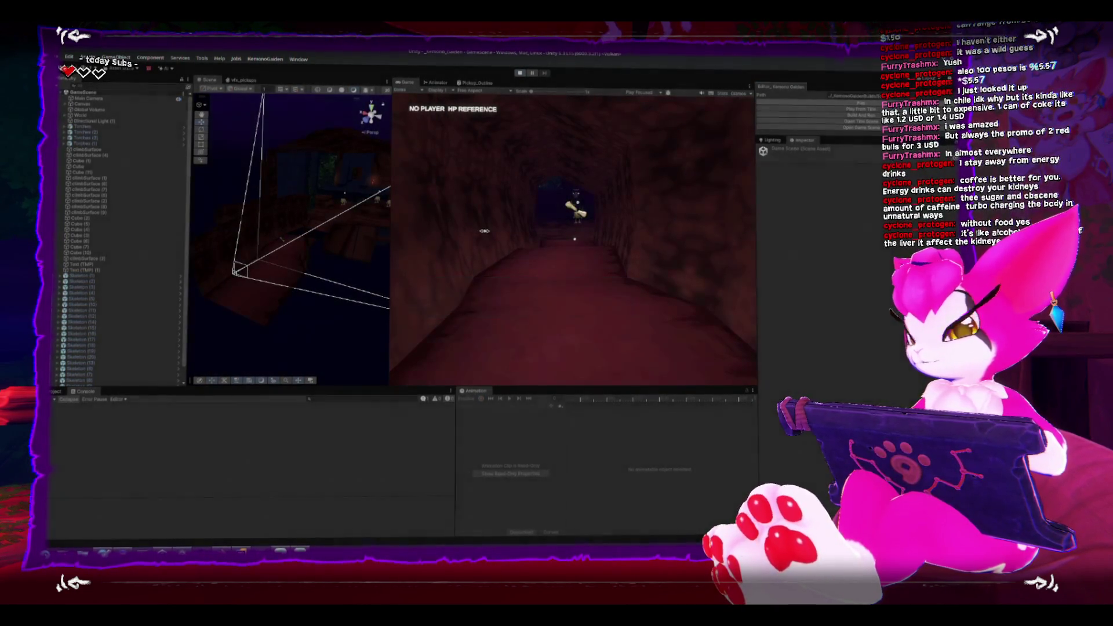
pyautogui.click(200, 413)
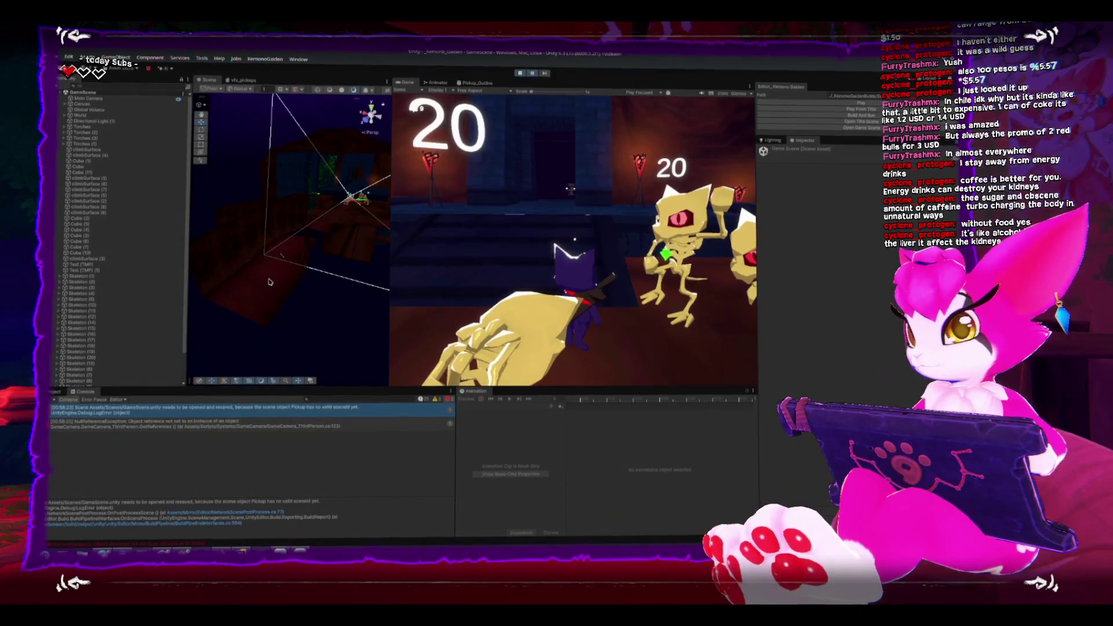
pyautogui.click(154, 408)
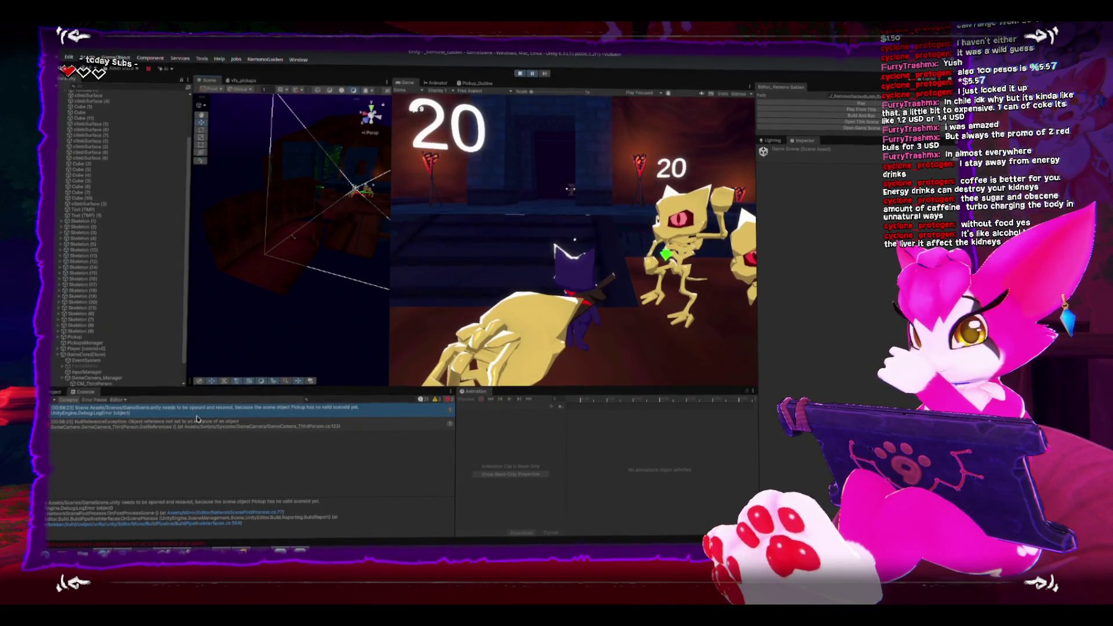
pyautogui.click(197, 421)
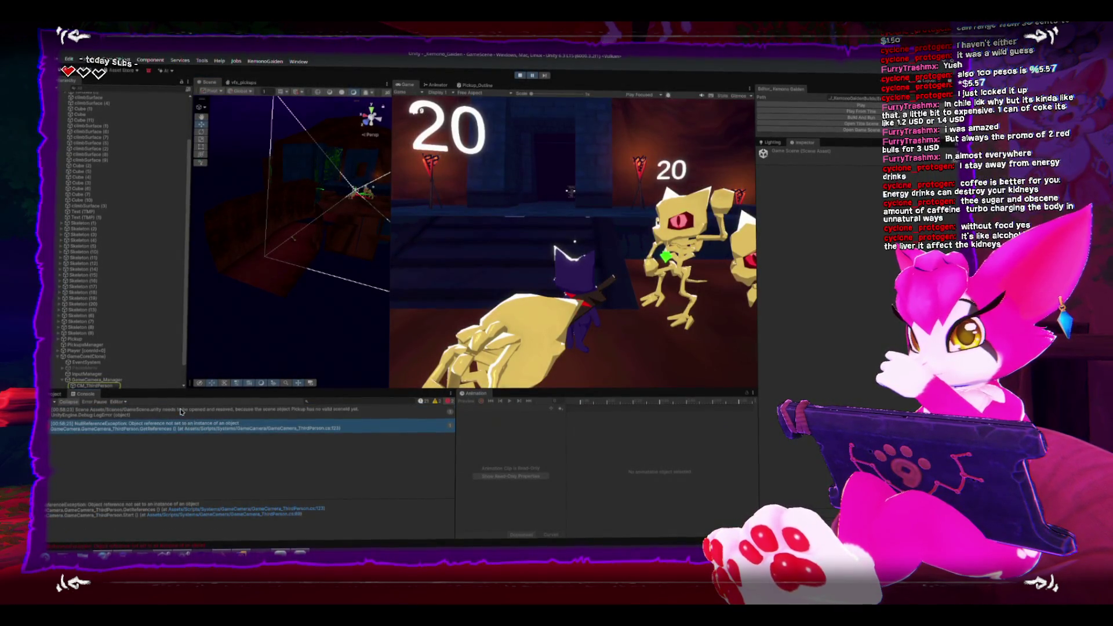
pyautogui.click(181, 410)
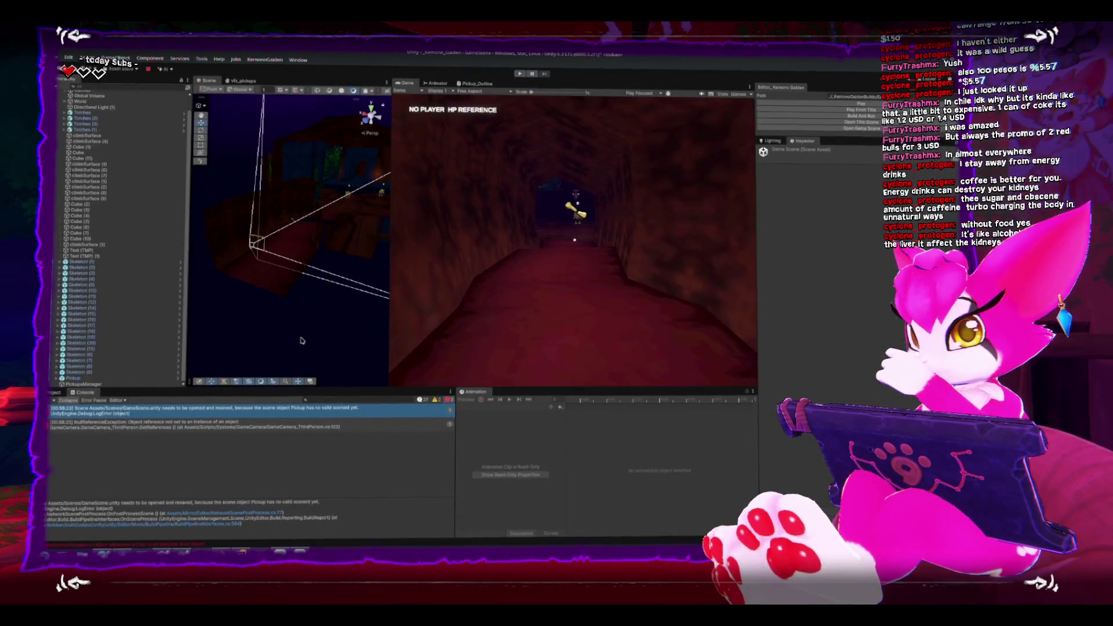
# Frame the Pickup object in the Scene view, then Build And Run the dungeon game
pyautogui.click(294, 222)
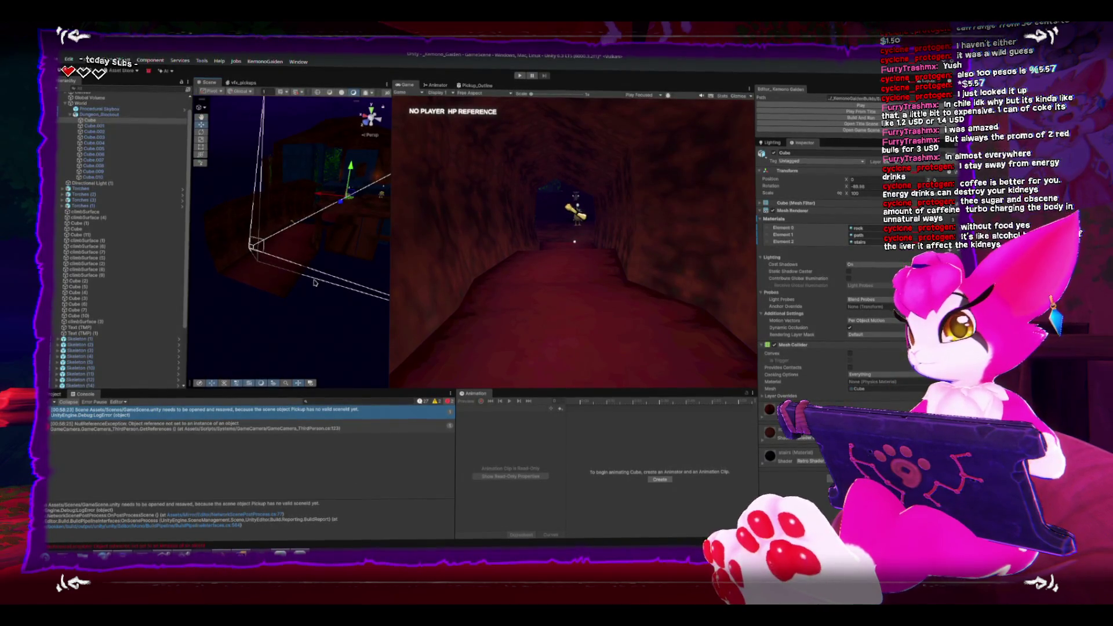
pyautogui.click(264, 237)
pyautogui.press('f')
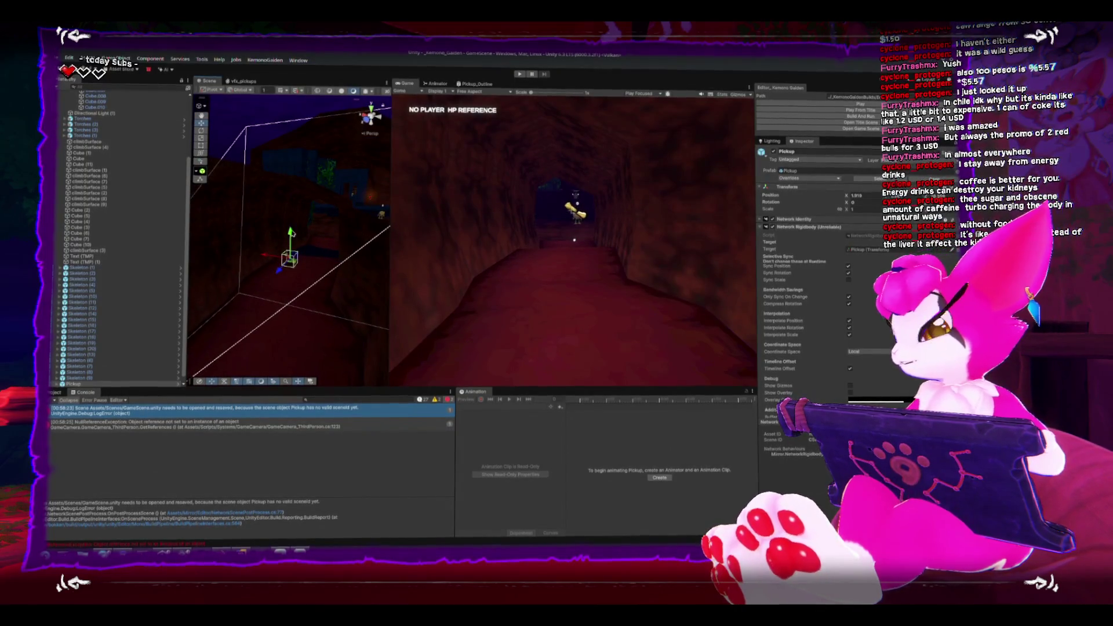
pyautogui.click(293, 234)
pyautogui.click(783, 118)
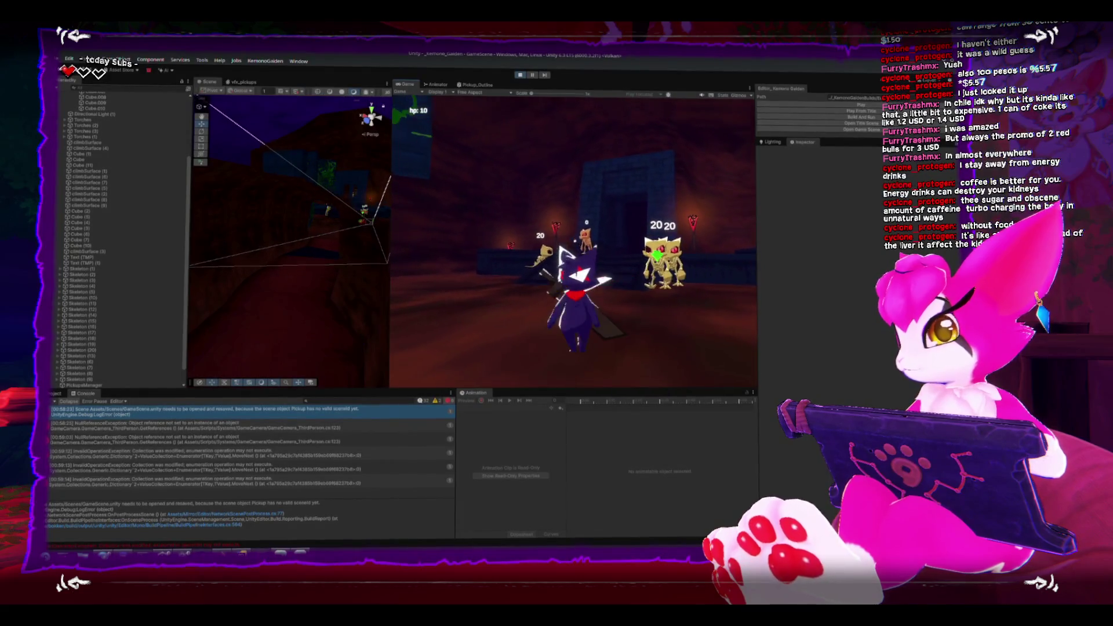
# Stop the running game and frame Skeleton (4) and Skeleton (1) to check their death settings
pyautogui.press('Escape')
pyautogui.click(520, 73)
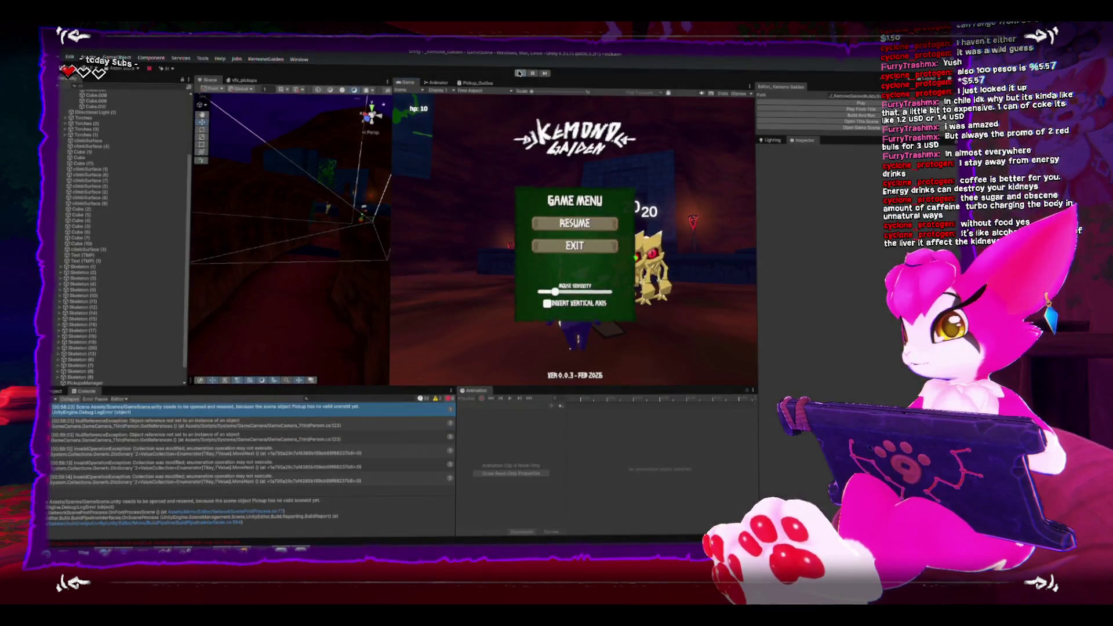
pyautogui.scroll(-3, 334, 240)
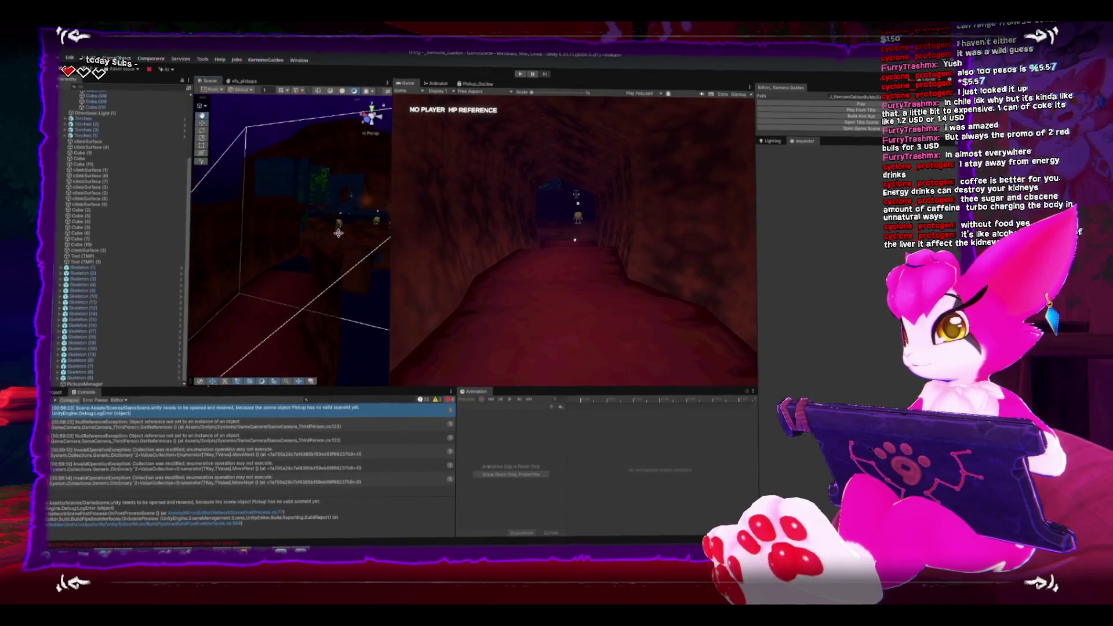
pyautogui.click(338, 231)
pyautogui.press('f')
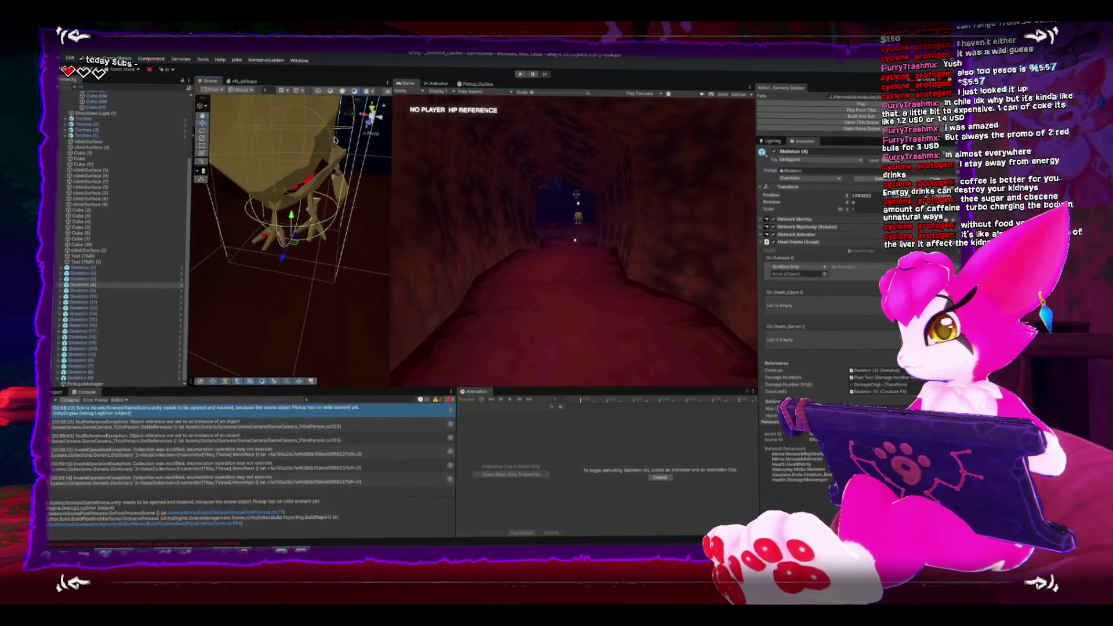
pyautogui.scroll(-5, 335, 139)
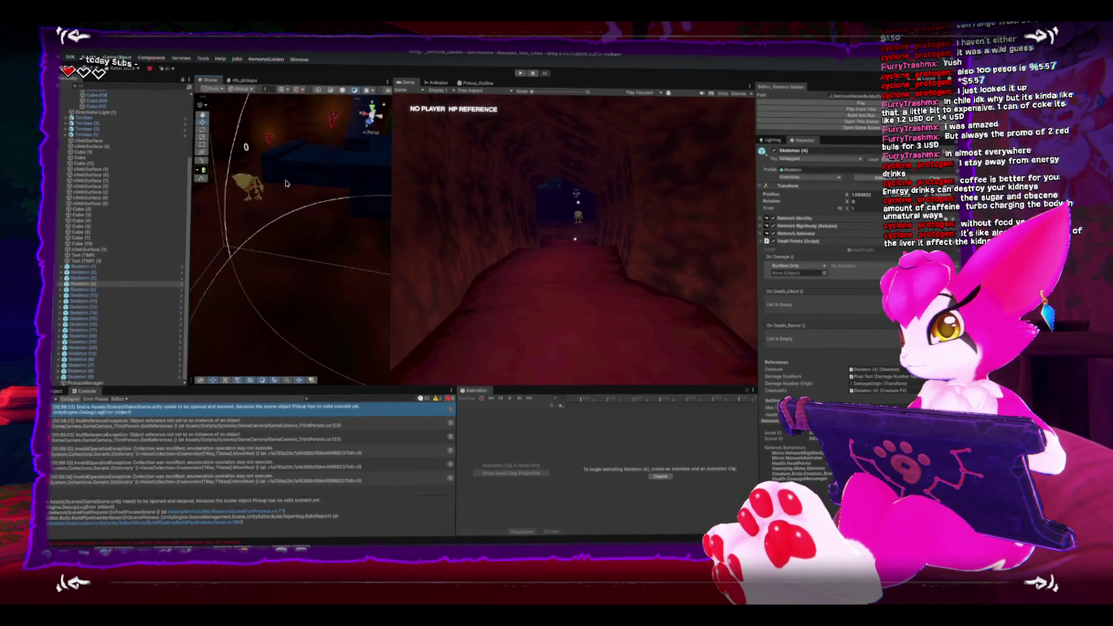
pyautogui.click(285, 184)
pyautogui.press('f')
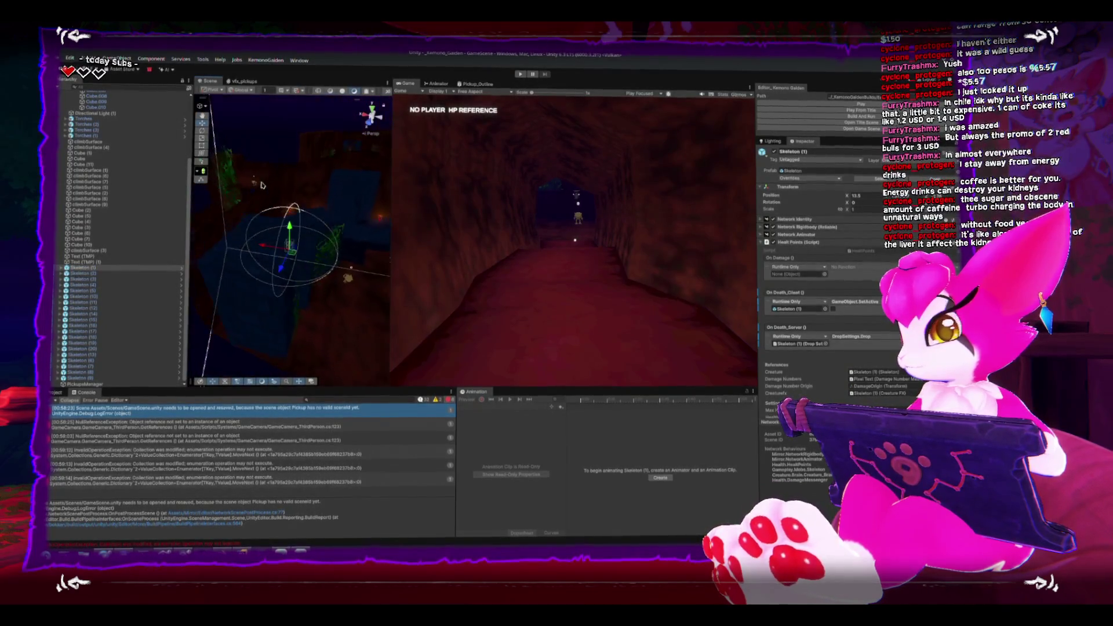
pyautogui.scroll(-5, 268, 195)
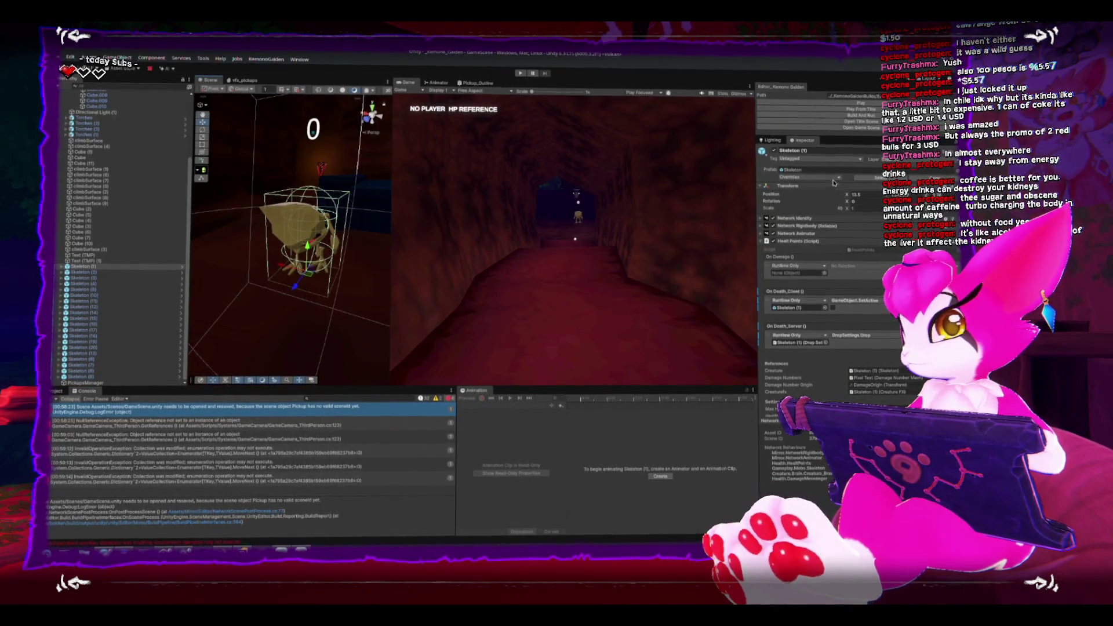
# Close the Overrides popup, clear the Console, and start the game again
pyautogui.click(864, 228)
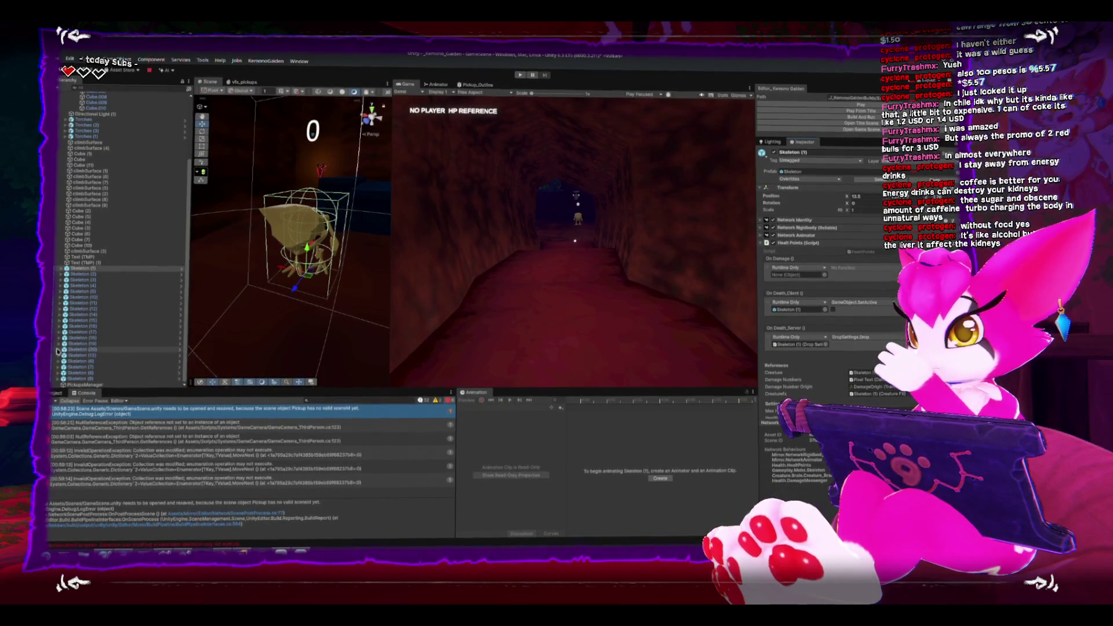
pyautogui.click(52, 401)
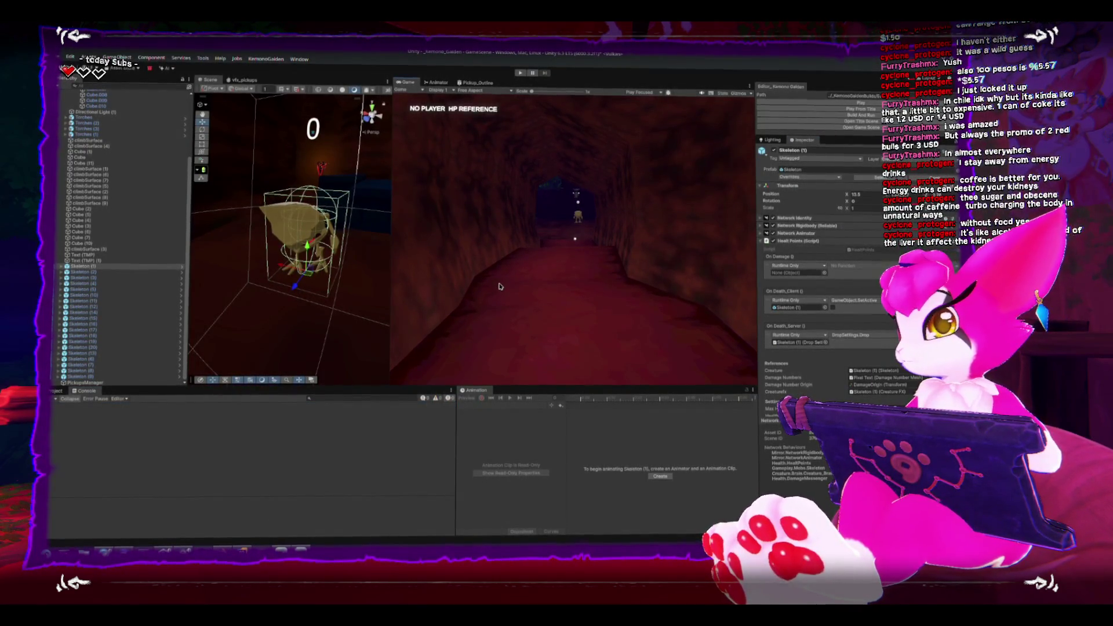
pyautogui.hotkey('shift', 'space')
pyautogui.hotkey('shift', 'space')
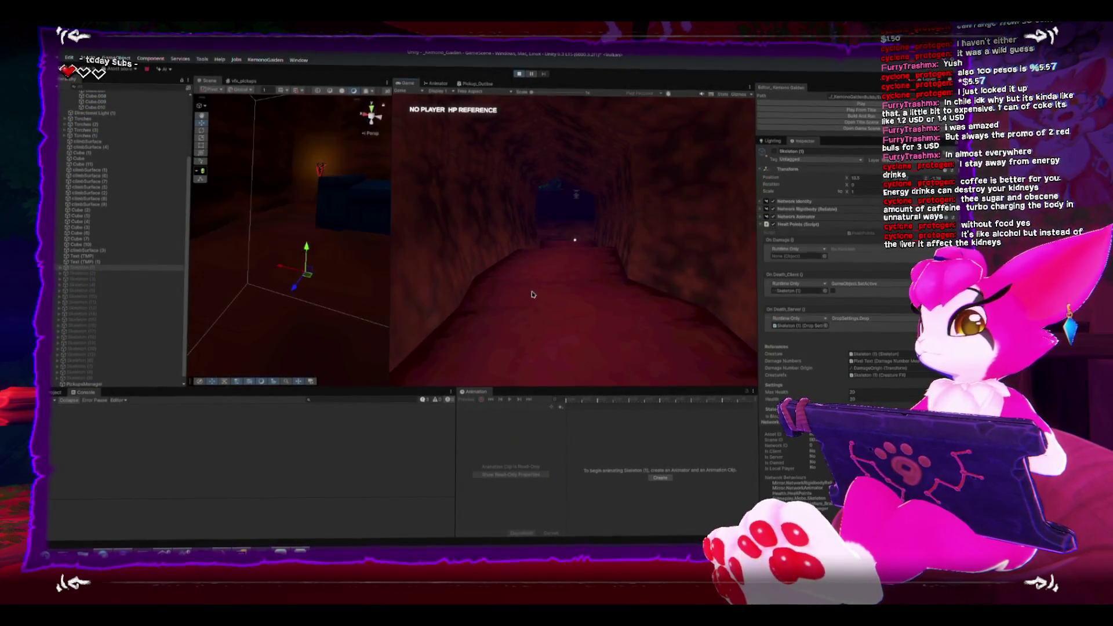
pyautogui.click(533, 294)
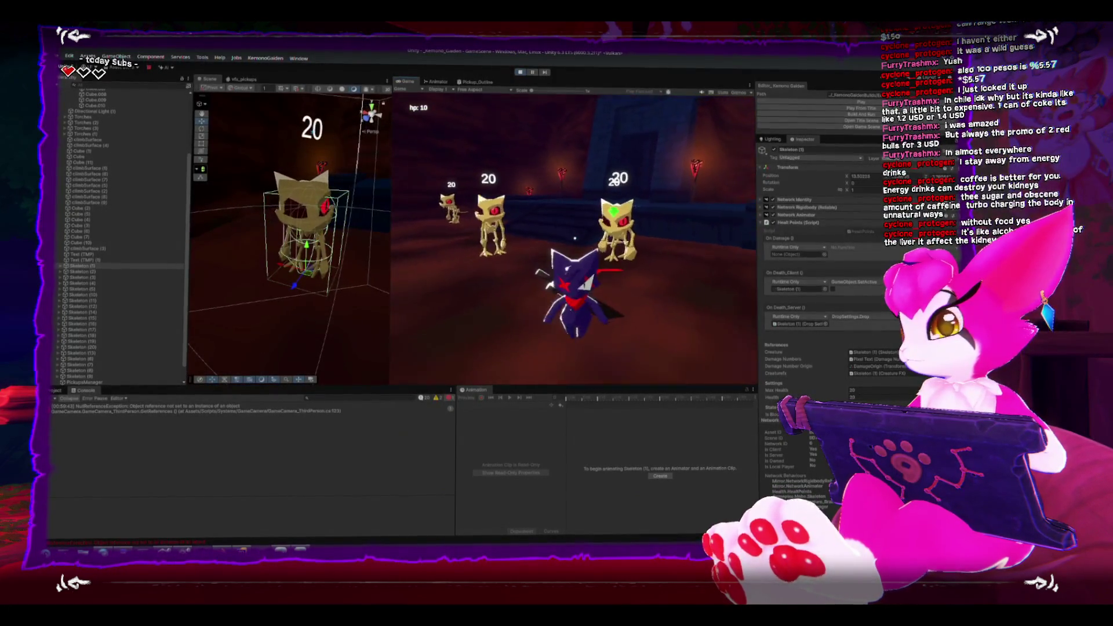
# Attack the skeletons with the sword, then exit play mode from the pause menu
pyautogui.press('w')
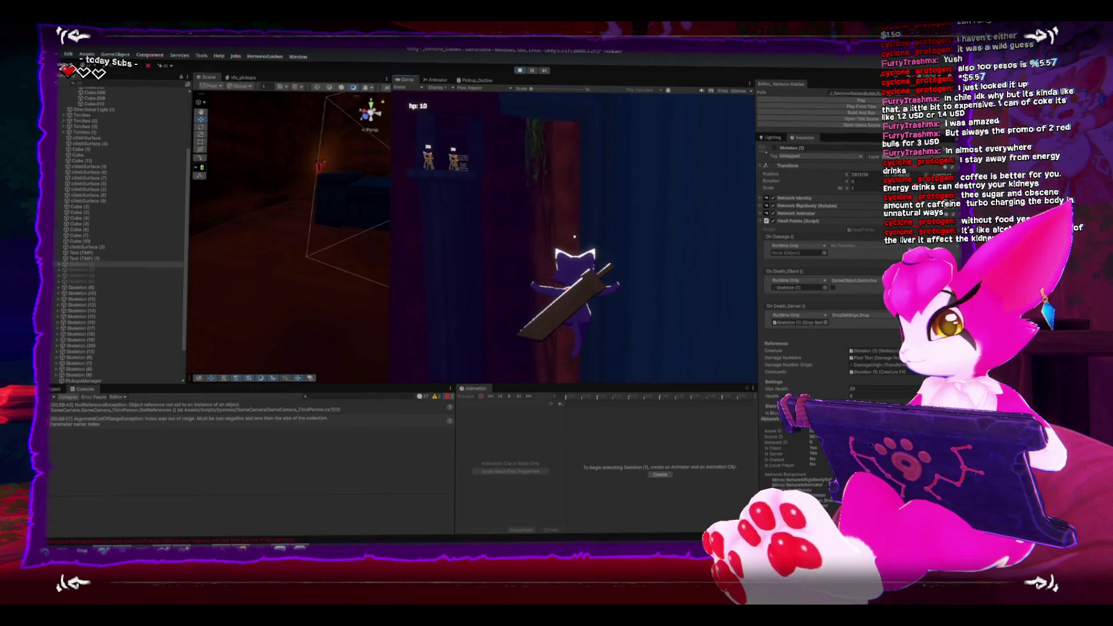
pyautogui.press('Escape')
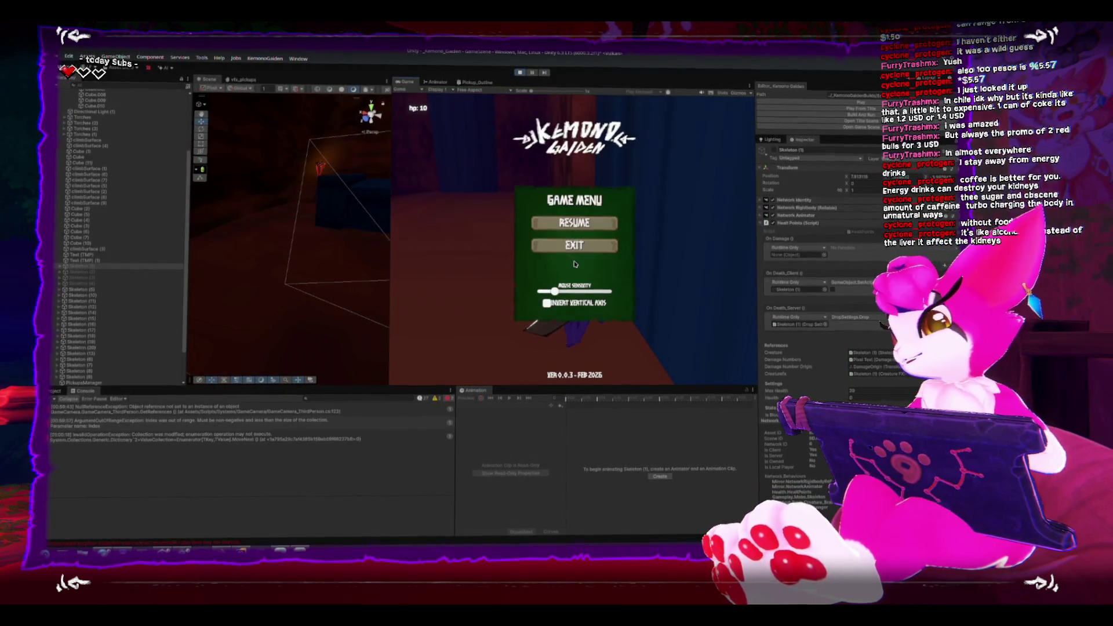
pyautogui.click(519, 72)
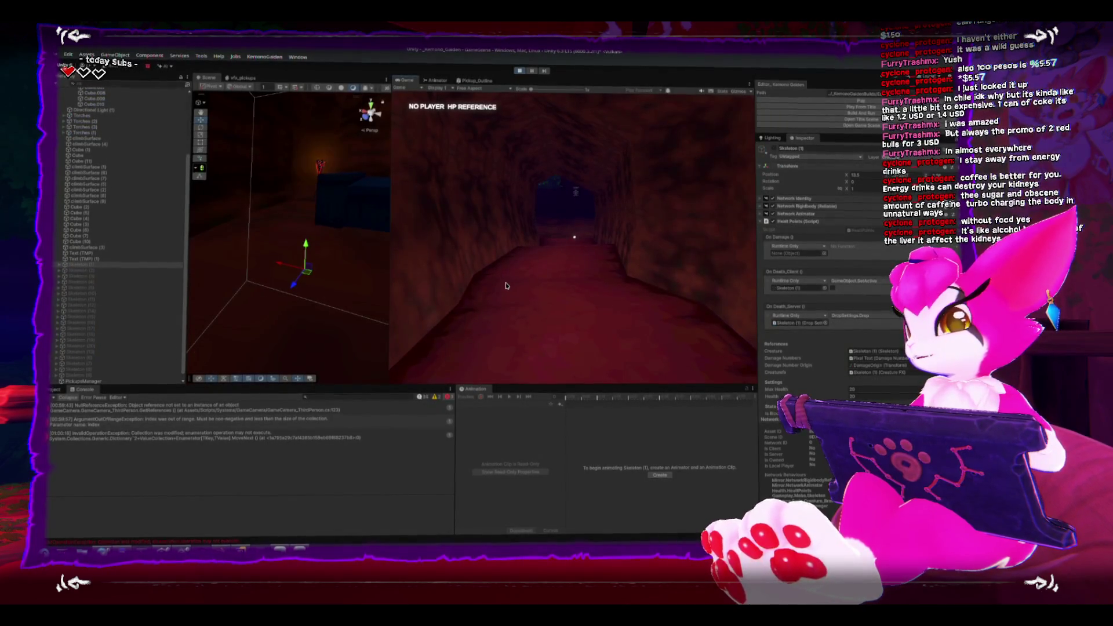
# Start the game and fight until every skeleton is killed
pyautogui.click(519, 70)
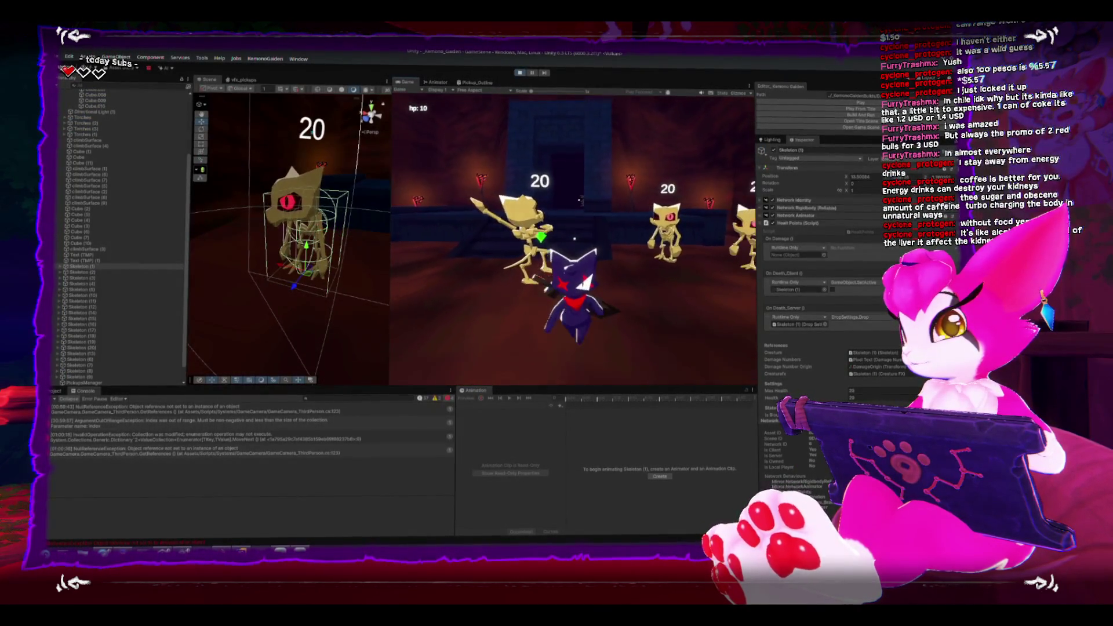
pyautogui.press('w')
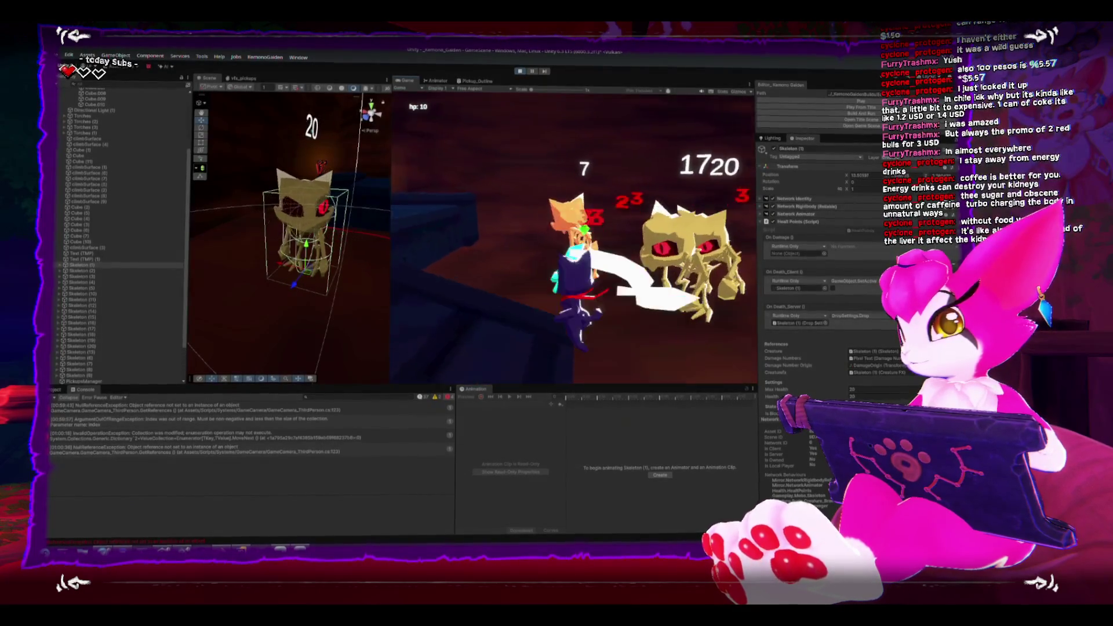
pyautogui.press('w')
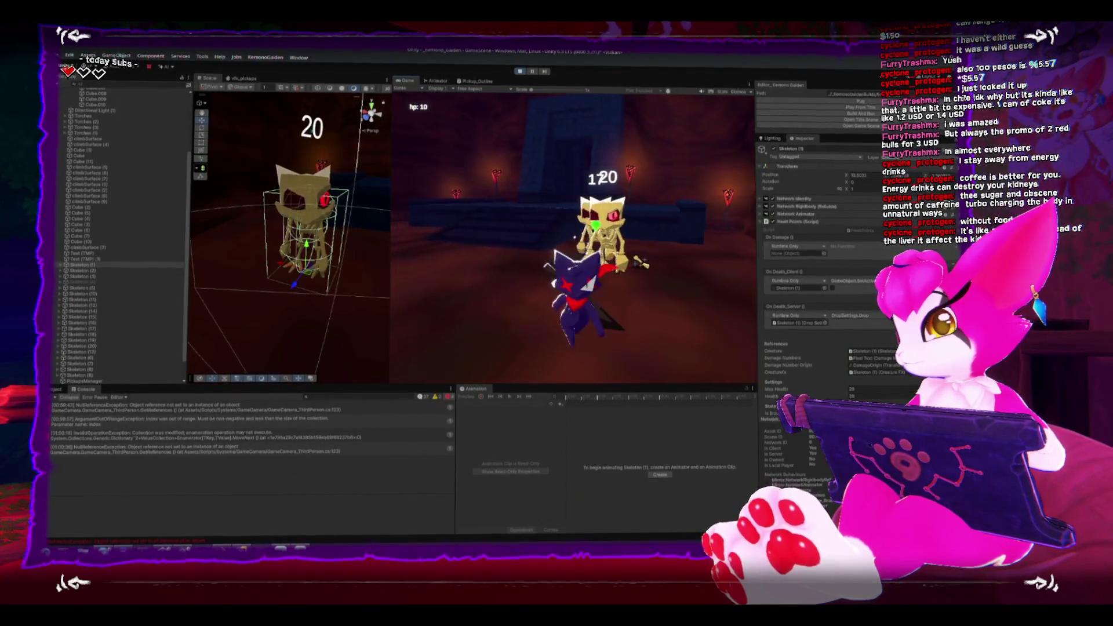
pyautogui.press('w')
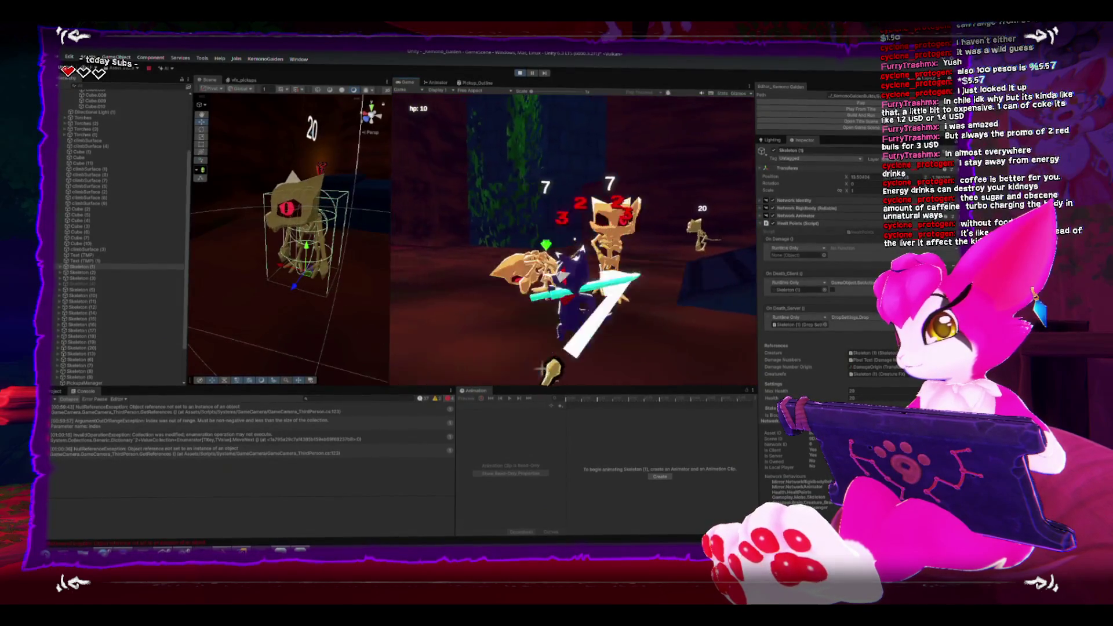
pyautogui.press('w')
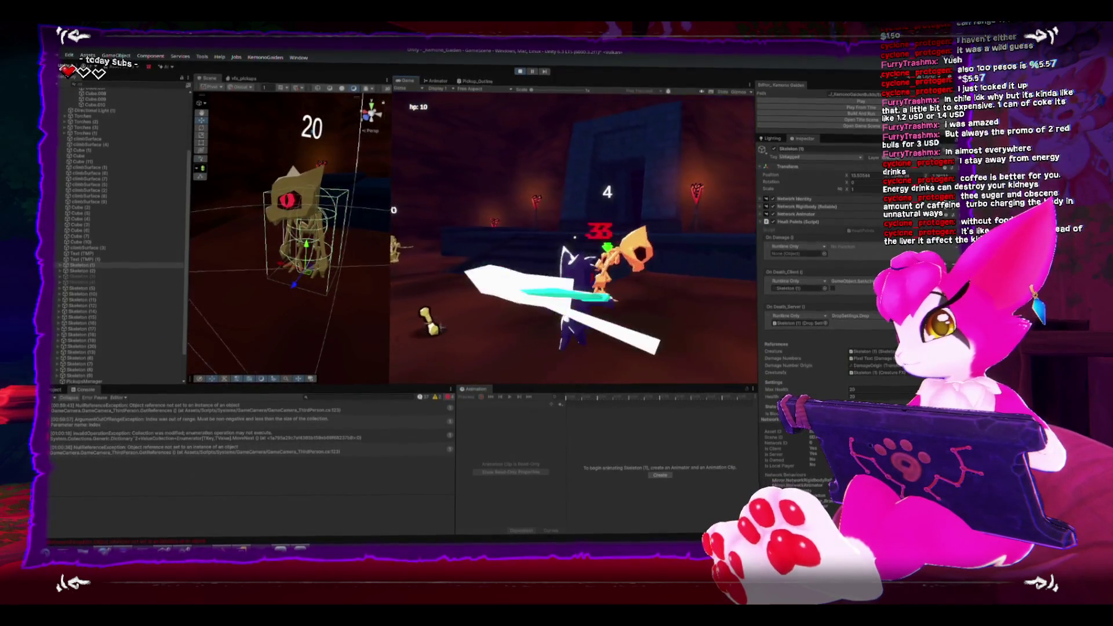
pyautogui.press('w')
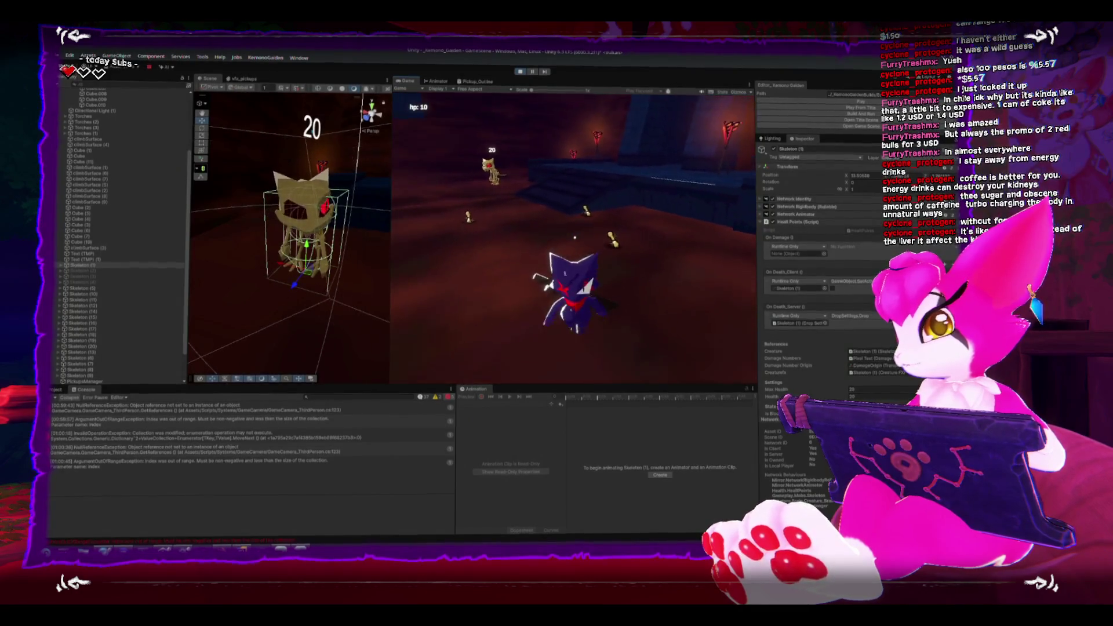
pyautogui.press('w')
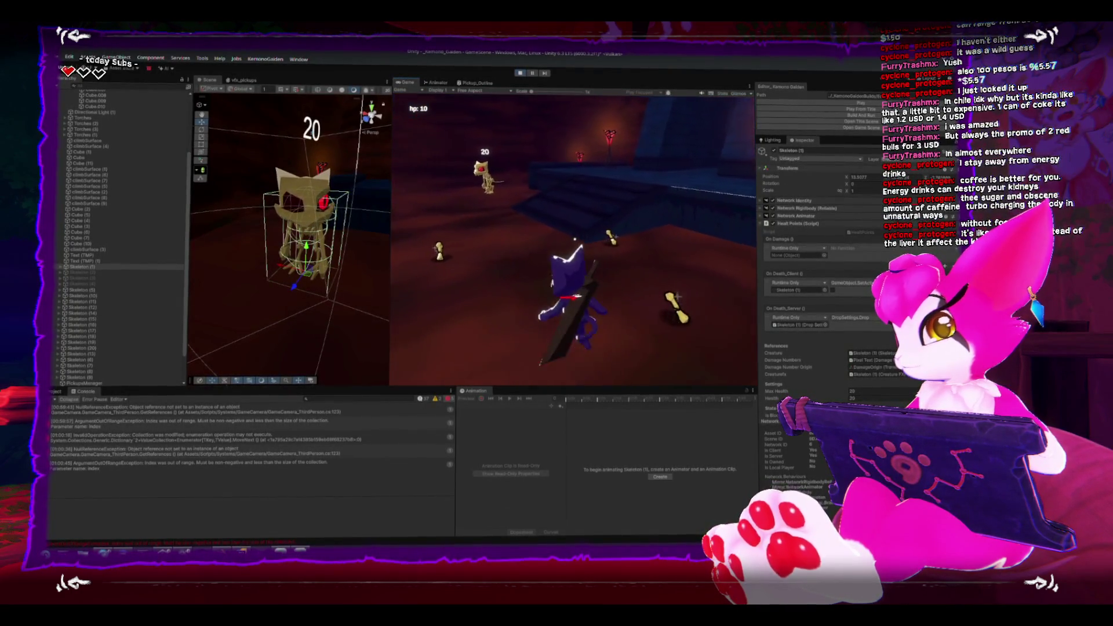
pyautogui.press('w')
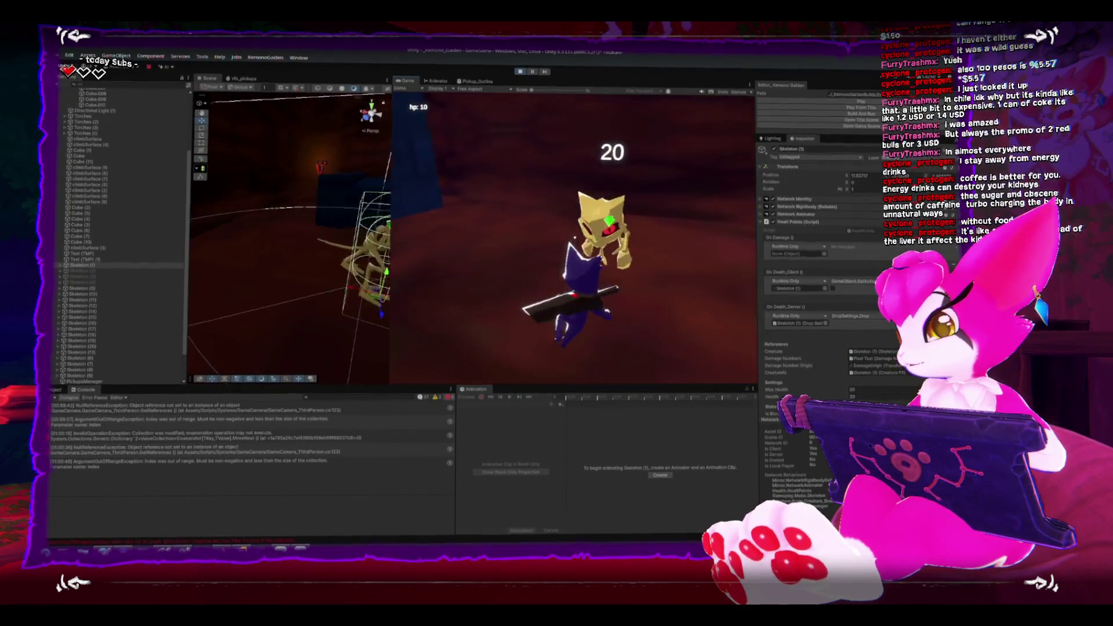
pyautogui.click(554, 251)
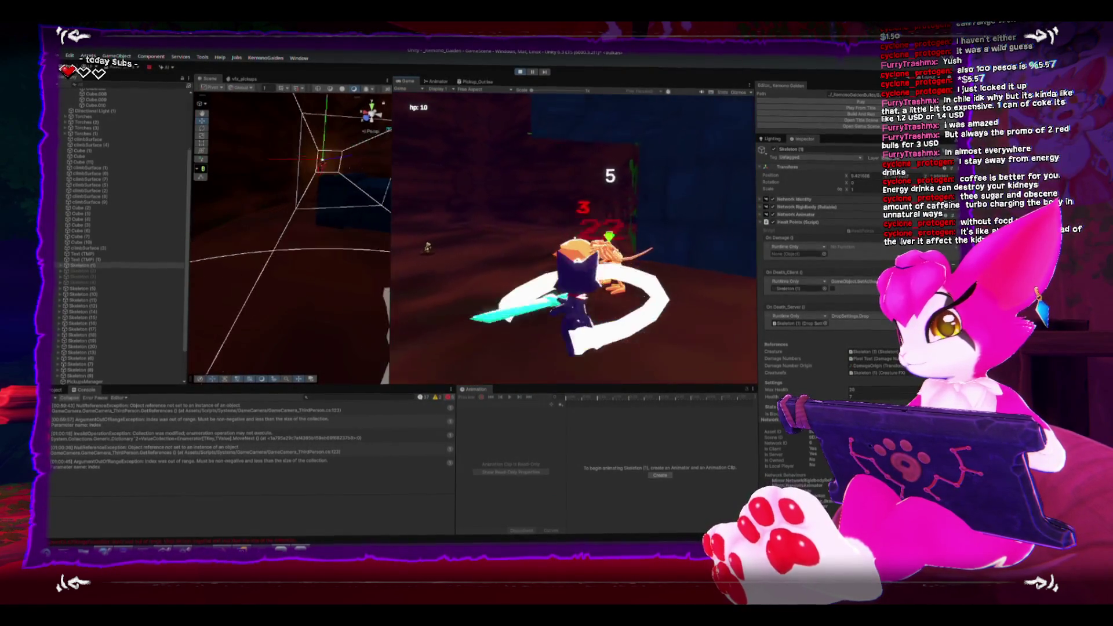
# Walk over to inspect the dropped bones, then stop the game
pyautogui.press('w')
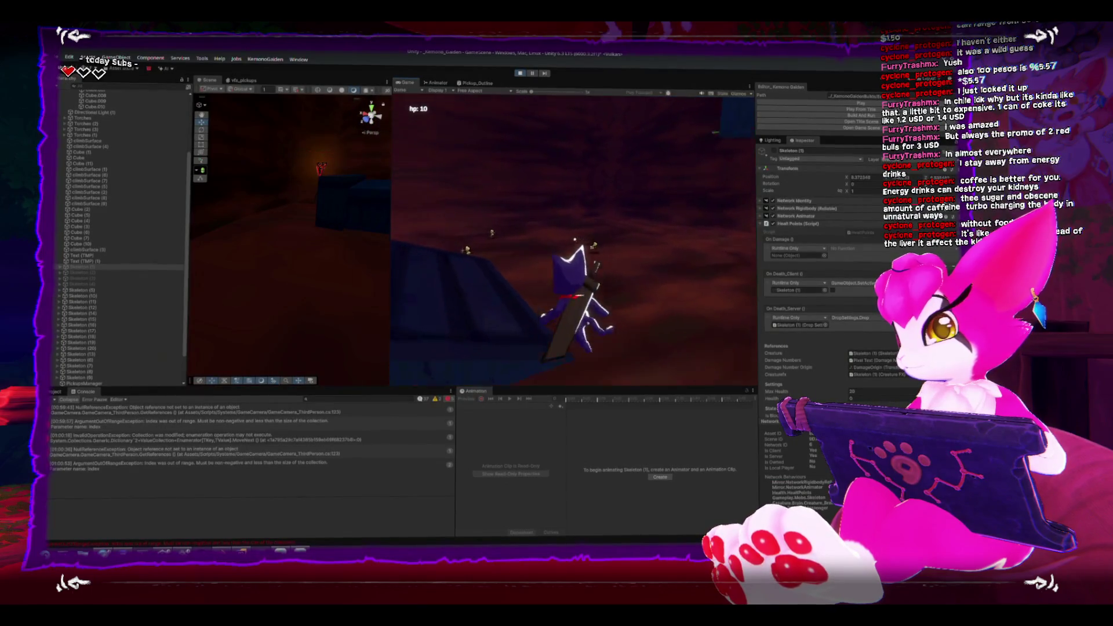
pyautogui.press('w')
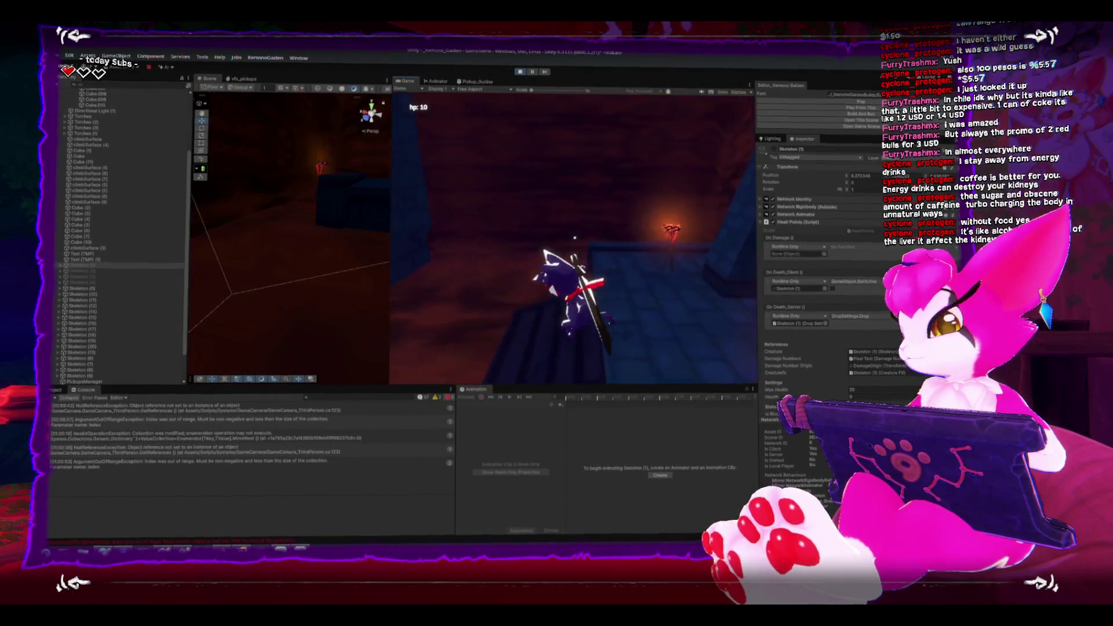
pyautogui.press('w')
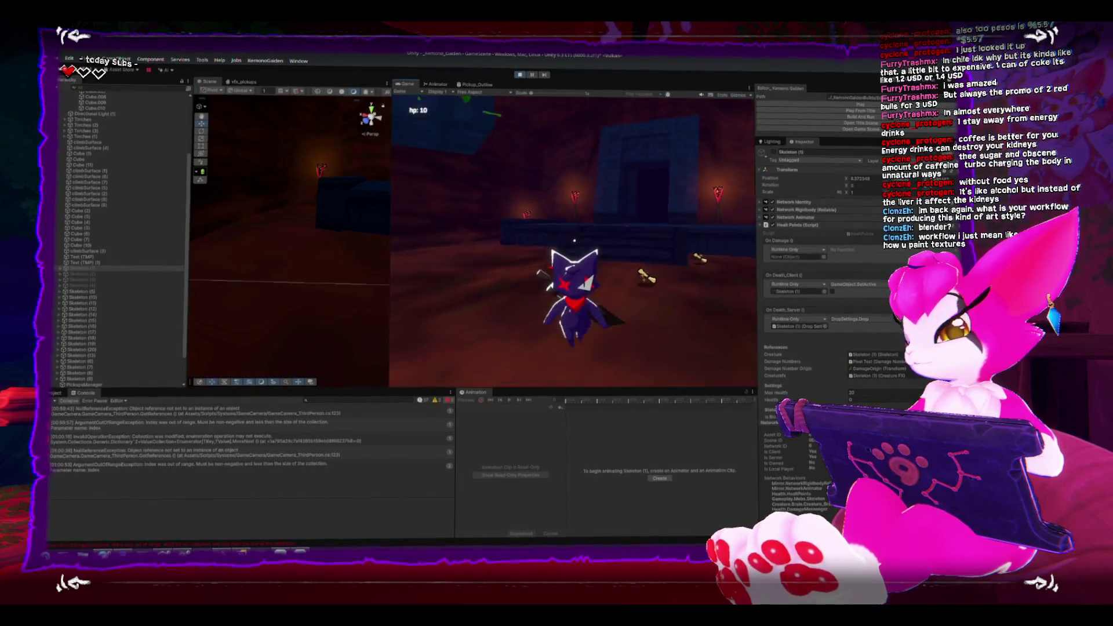
pyautogui.press('Escape')
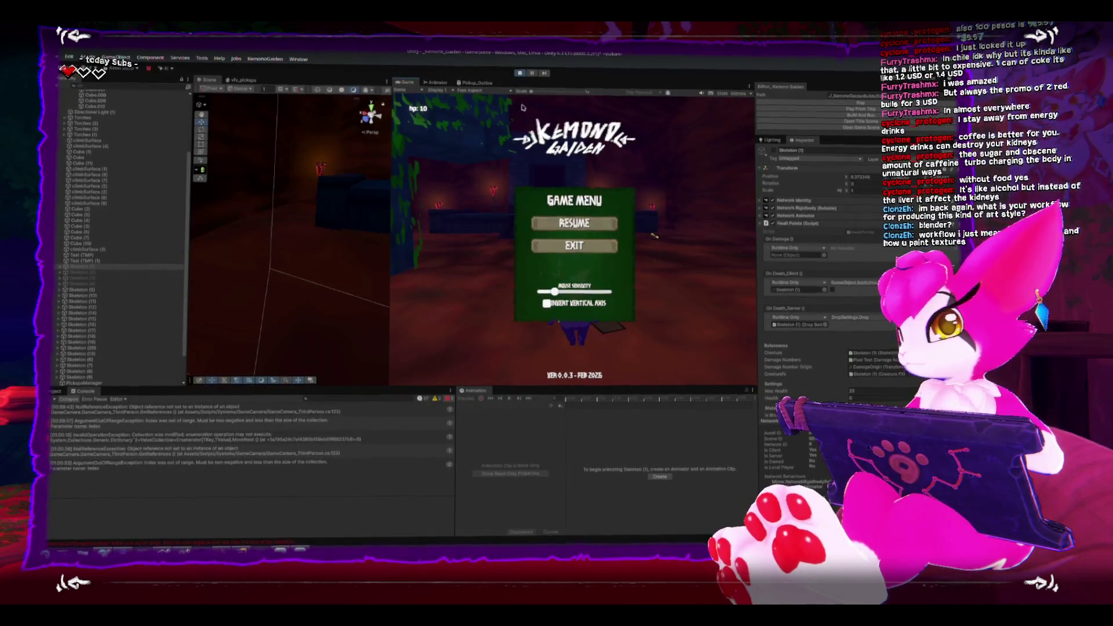
pyautogui.click(521, 73)
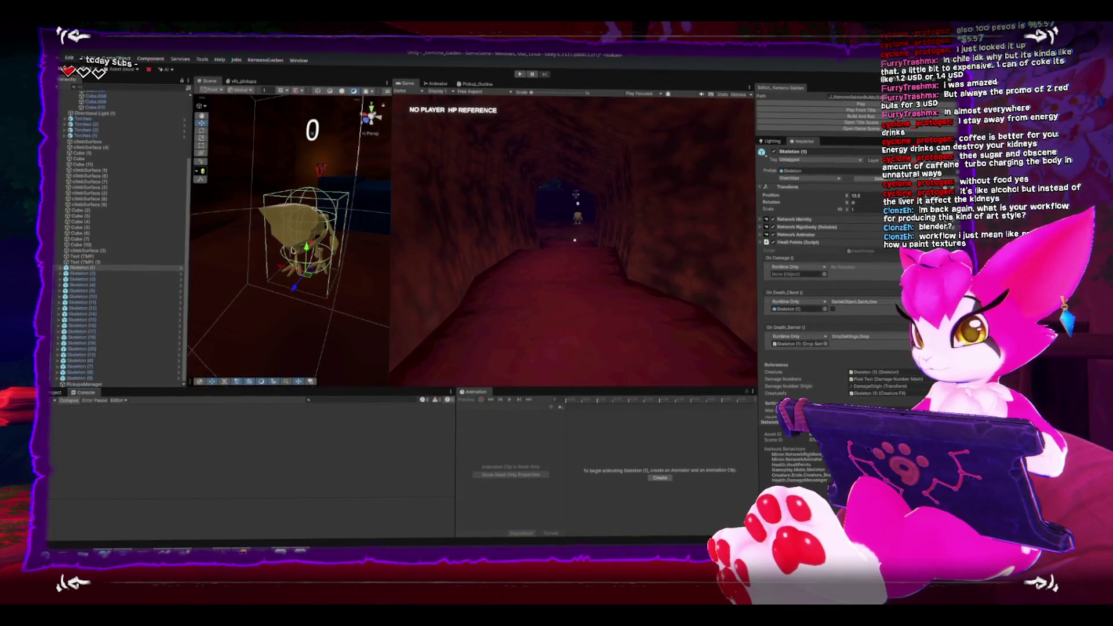
pyautogui.scroll(5, 256, 253)
pyautogui.scroll(-5, 255, 253)
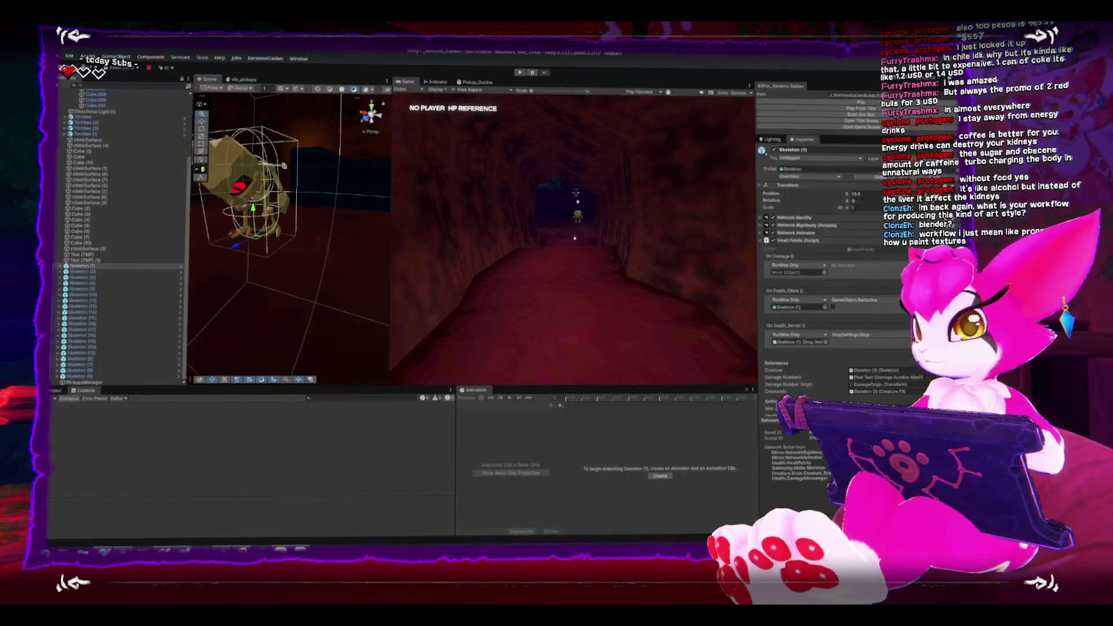
pyautogui.press('f')
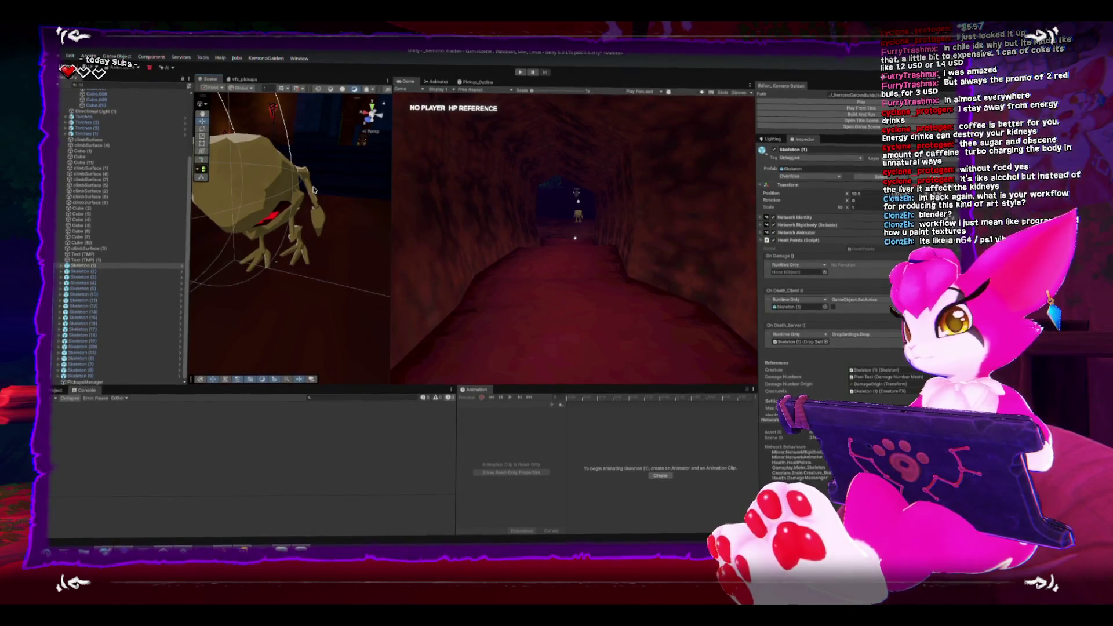
pyautogui.moveTo(391, 246)
pyautogui.mouseDown()
pyautogui.moveTo(455, 232)
pyautogui.moveTo(353, 224)
pyautogui.mouseUp()
pyautogui.click(356, 232)
pyautogui.press('f')
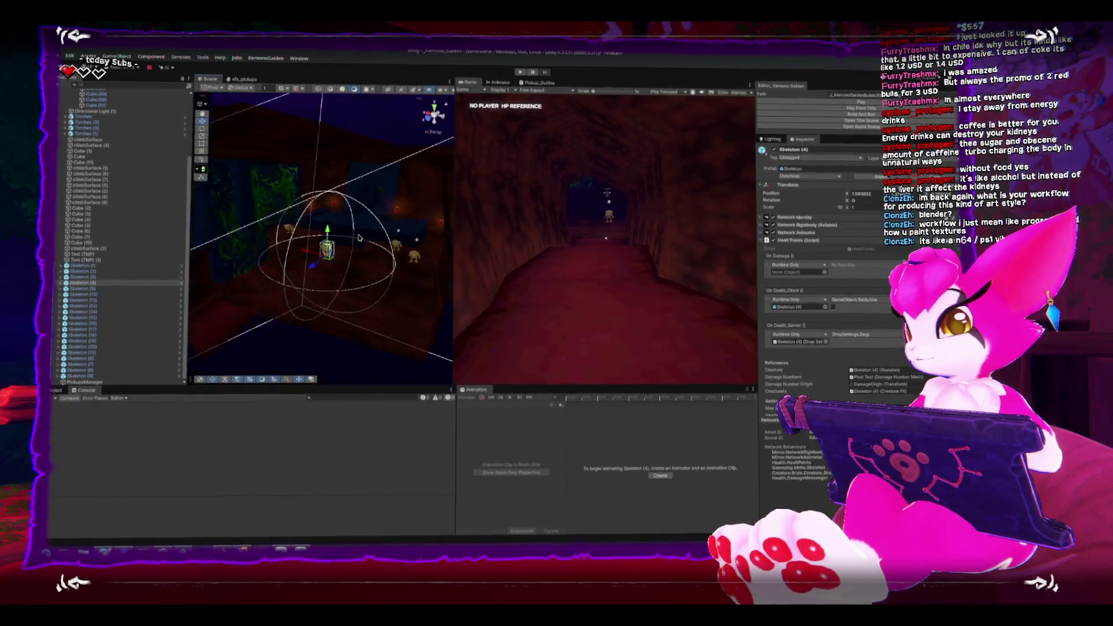
pyautogui.scroll(5, 322, 226)
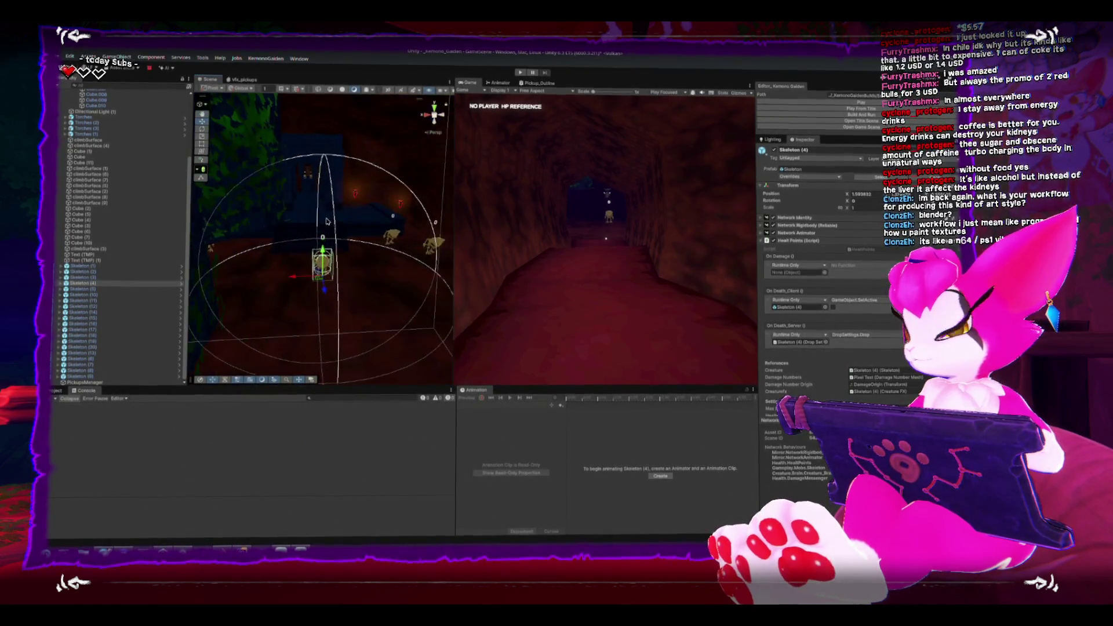
pyautogui.scroll(6, 284, 258)
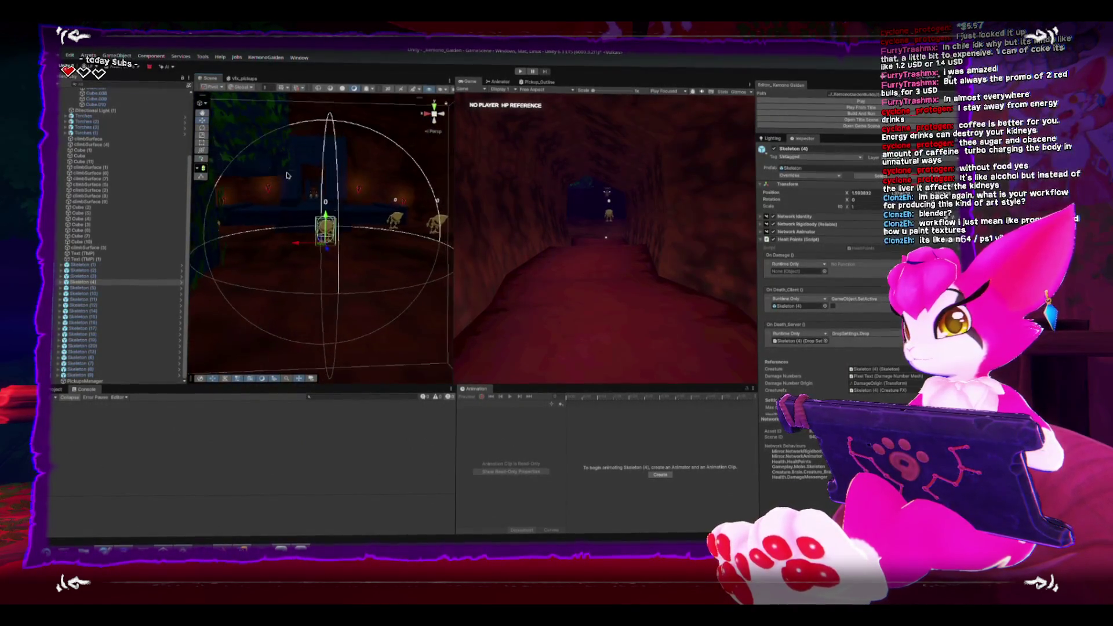
pyautogui.scroll(-5, 285, 257)
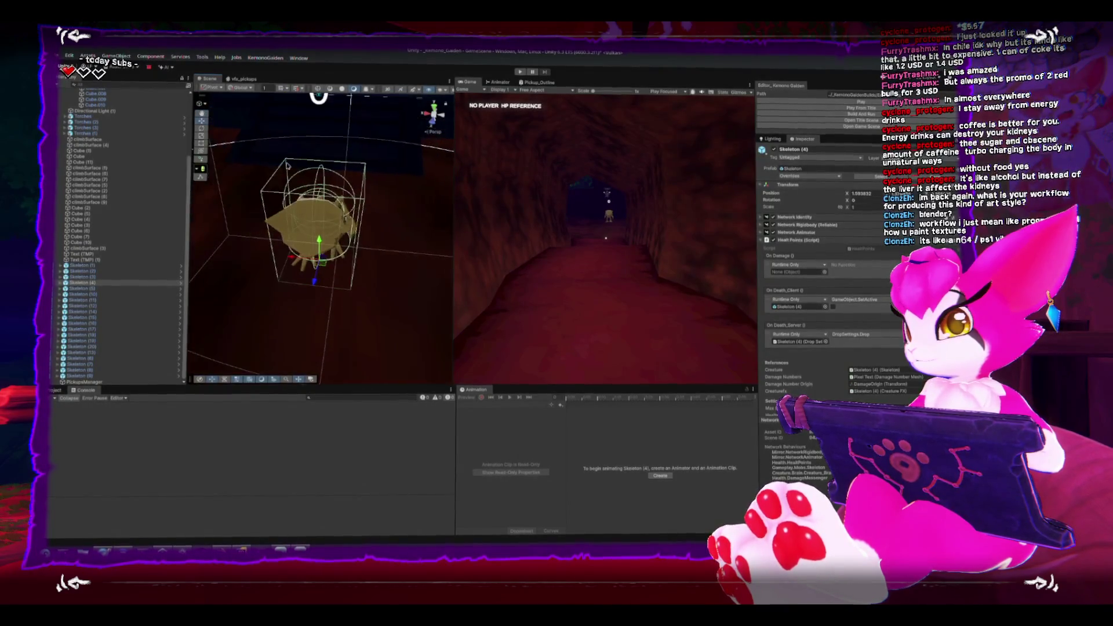
pyautogui.moveTo(285, 257)
pyautogui.mouseDown()
pyautogui.moveTo(277, 196)
pyautogui.moveTo(354, 193)
pyautogui.moveTo(332, 202)
pyautogui.mouseUp()
pyautogui.scroll(5, 335, 203)
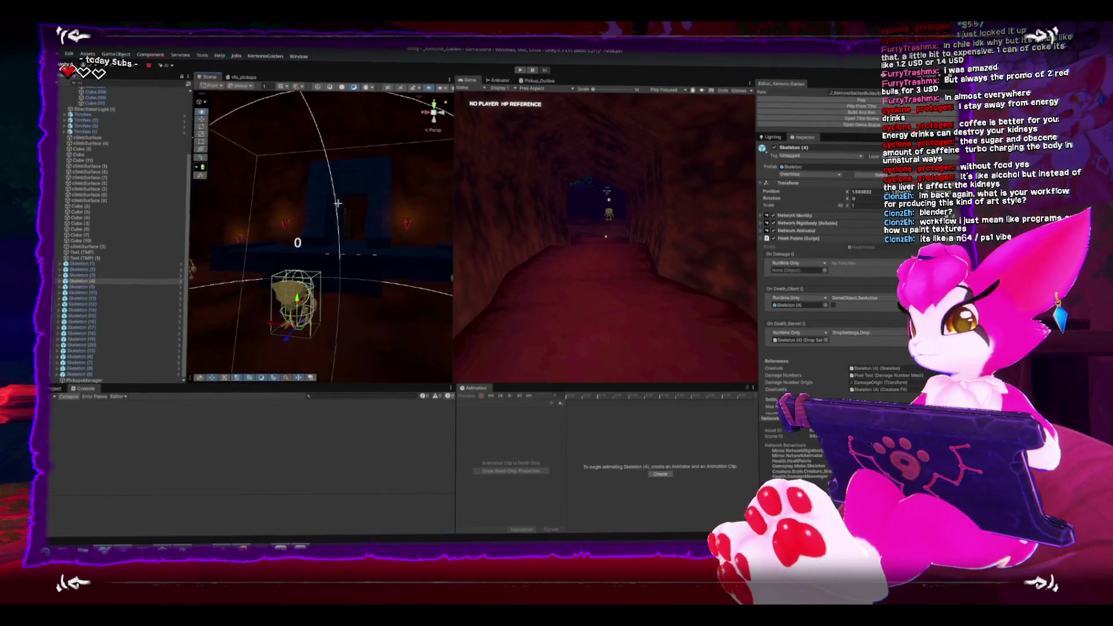
pyautogui.scroll(-3, 338, 203)
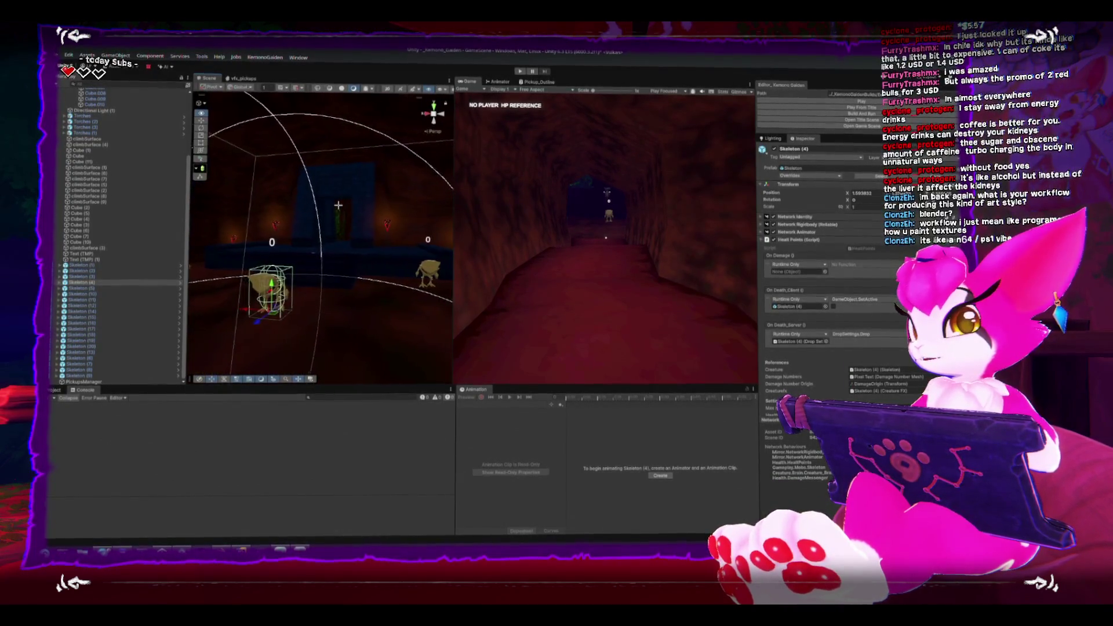
pyautogui.moveTo(338, 206); pyautogui.dragTo(354, 232)
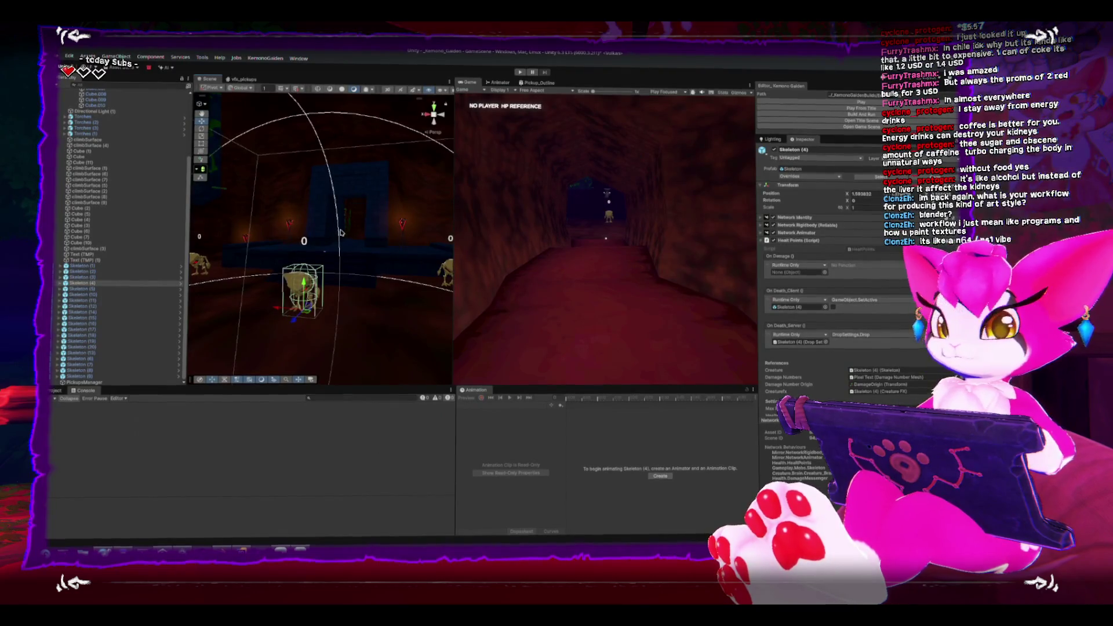
pyautogui.scroll(8, 340, 243)
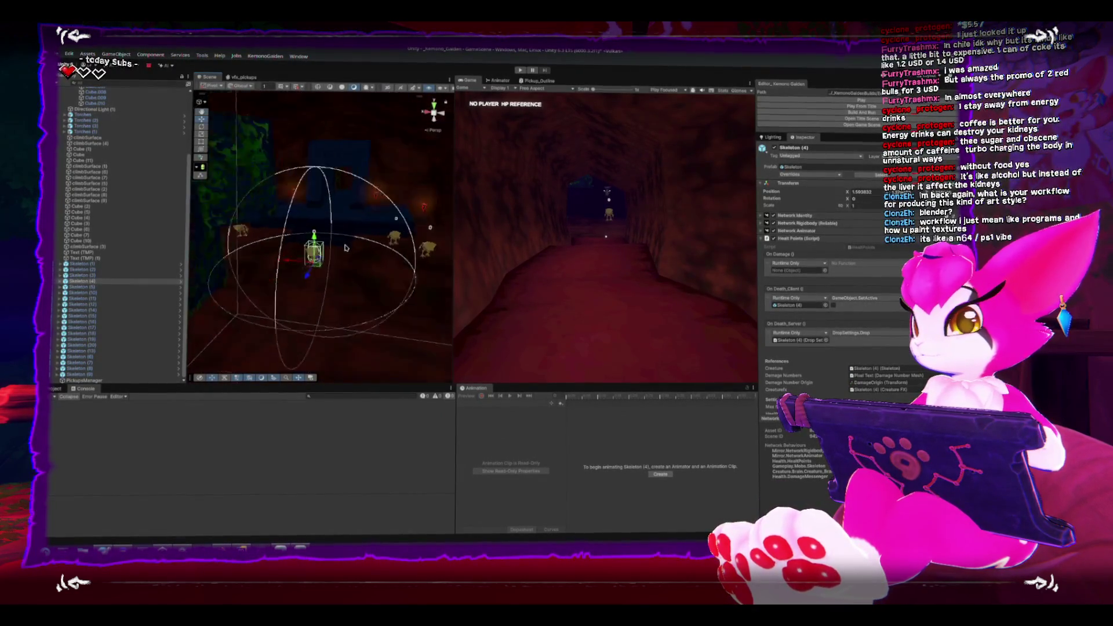
pyautogui.scroll(-8, 316, 201)
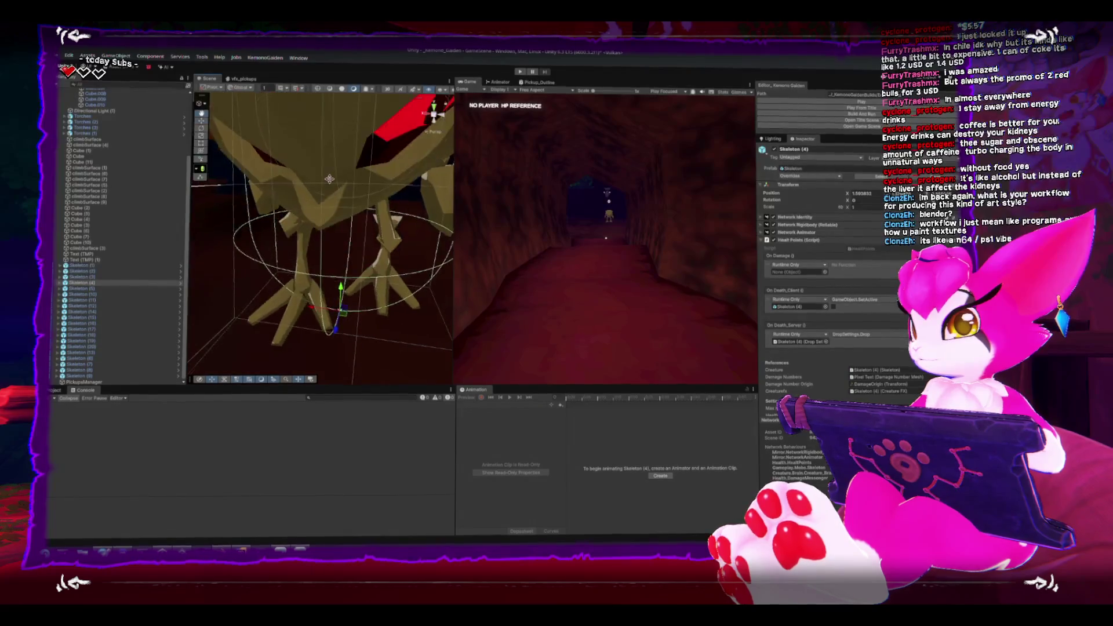
pyautogui.scroll(-5, 349, 172)
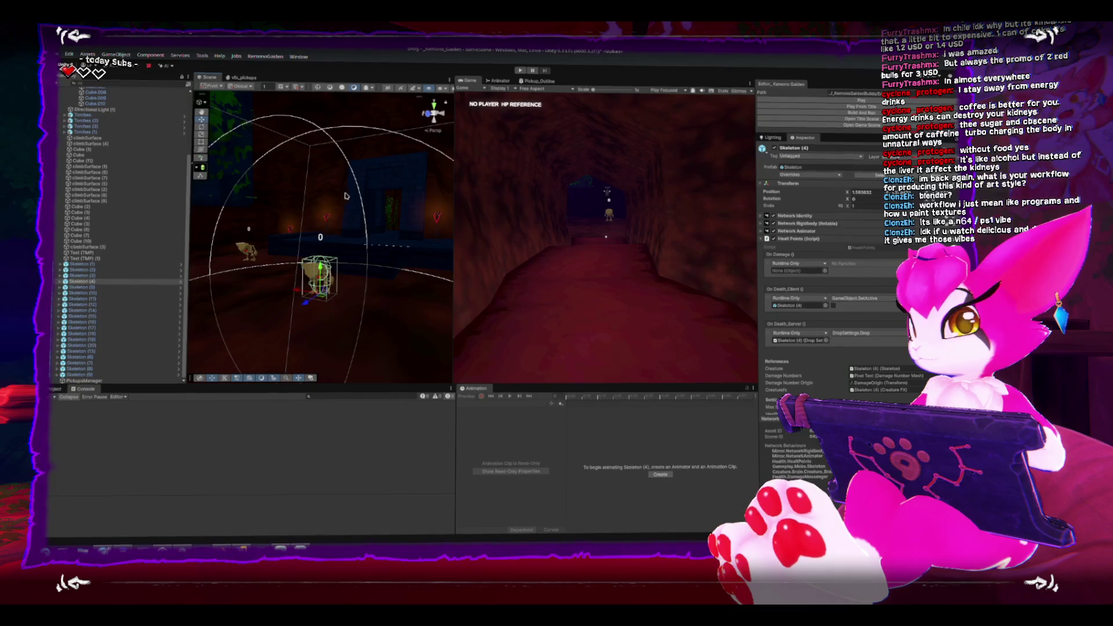
pyautogui.click(761, 240)
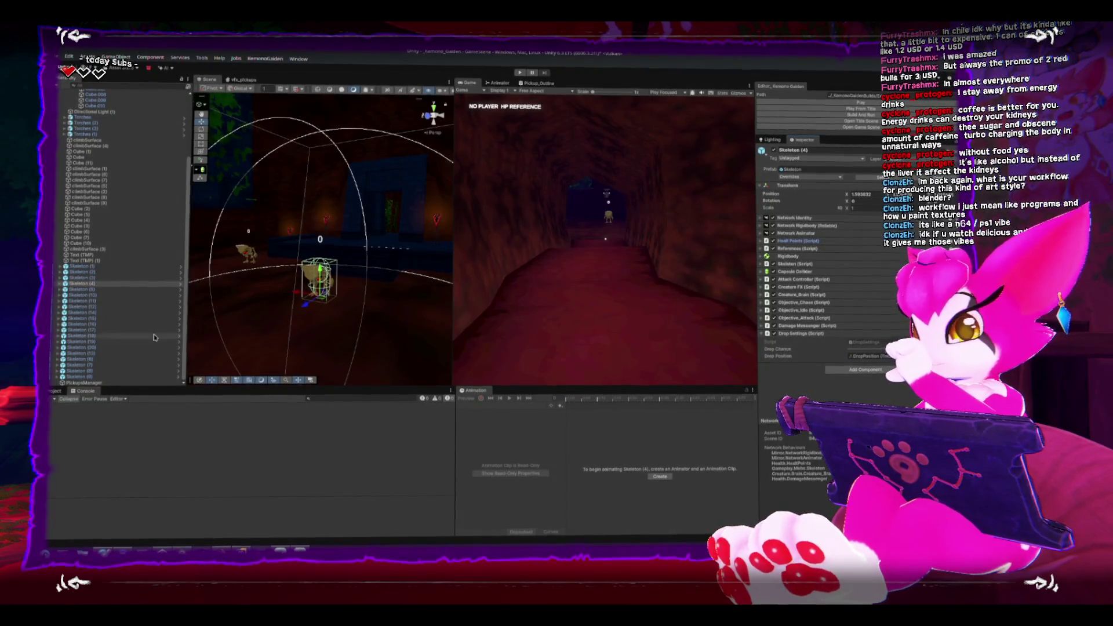
pyautogui.click(152, 381)
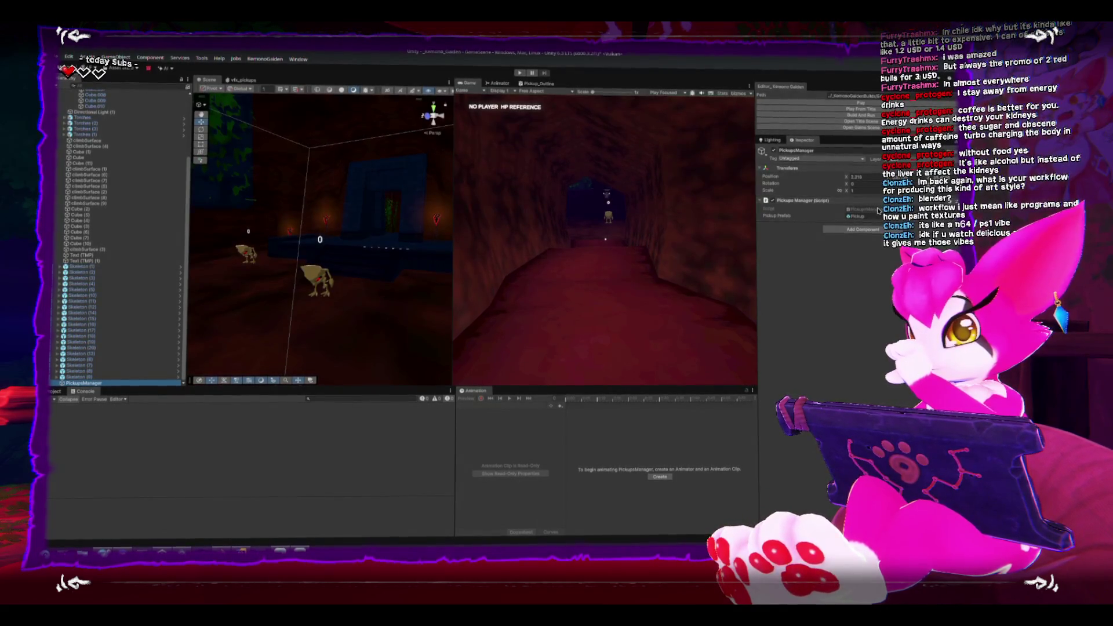
pyautogui.keyDown('ctrl'); pyautogui.click(114, 381); pyautogui.keyUp('ctrl')
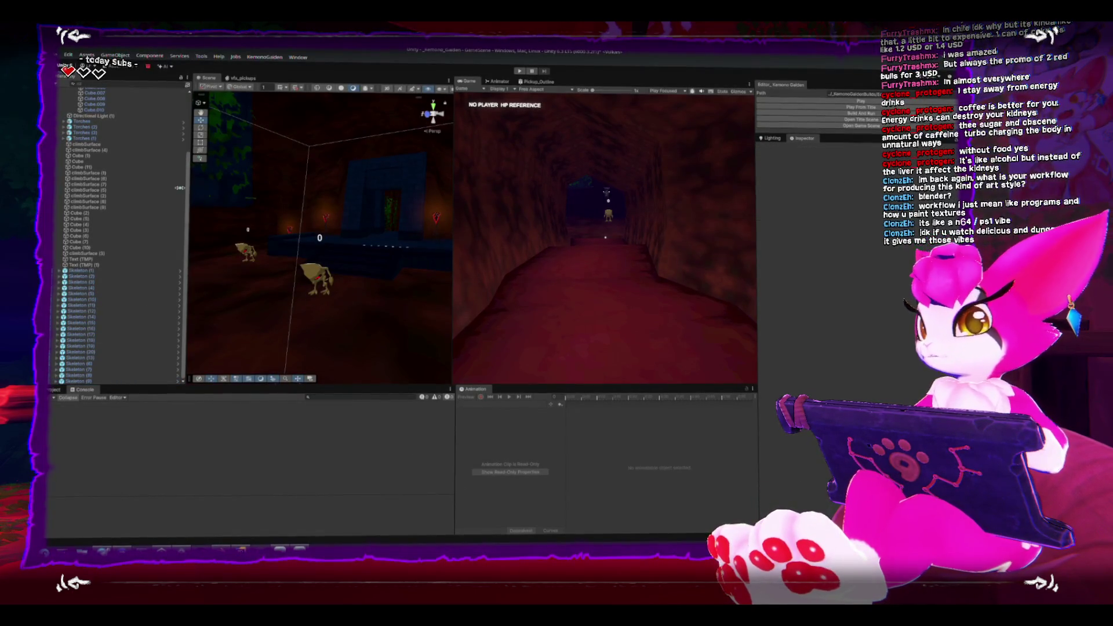
# Start the game, then pause and stop the test run
pyautogui.click(804, 105)
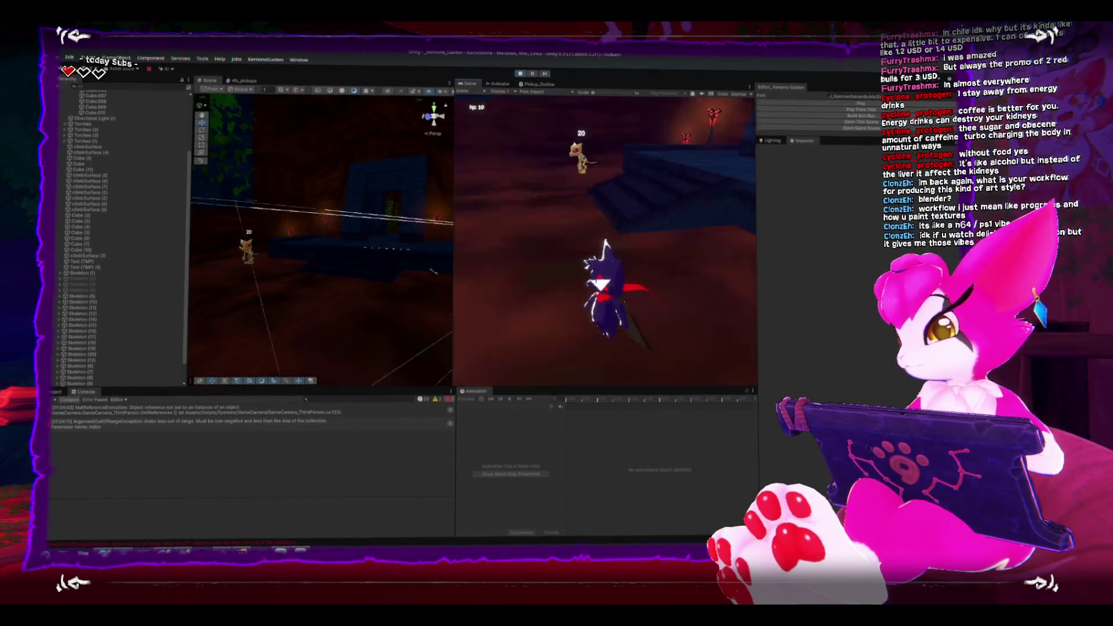
pyautogui.press('Escape')
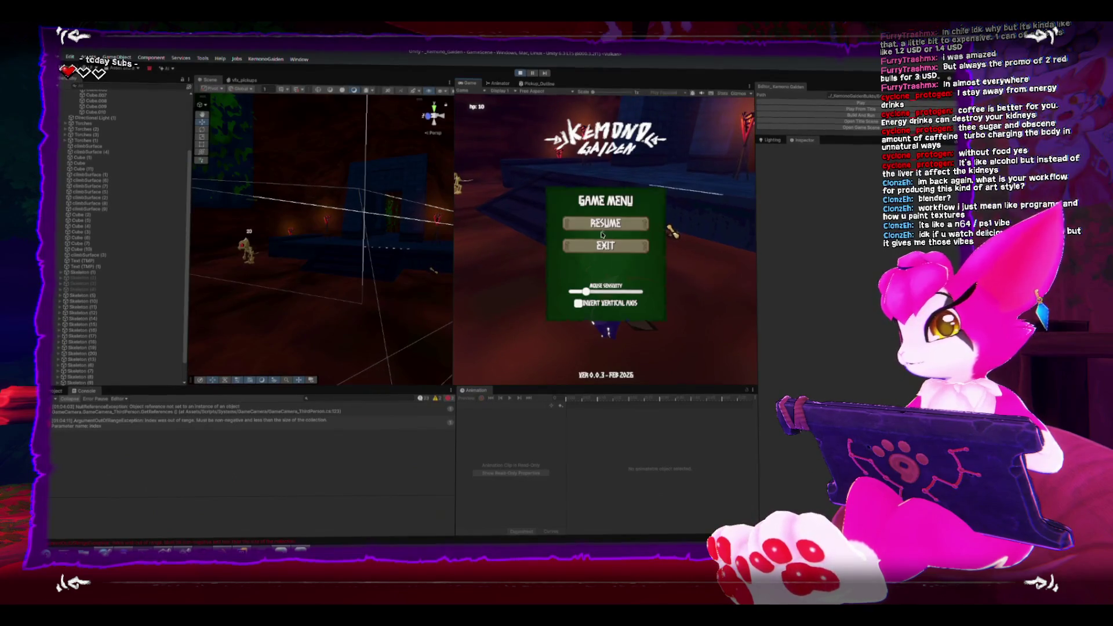
pyautogui.click(522, 74)
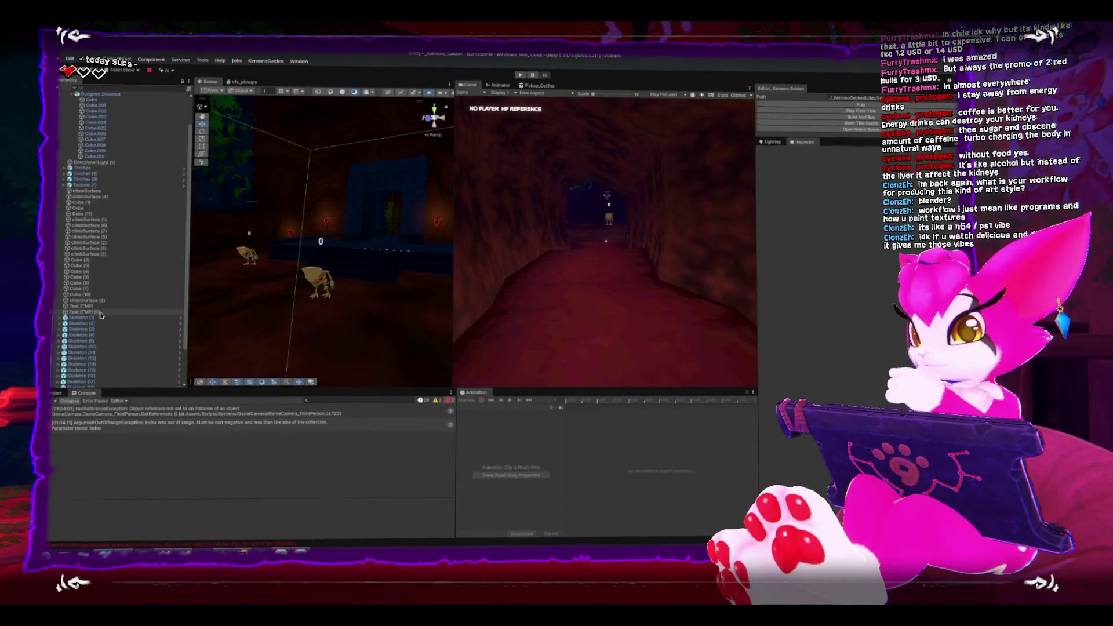
# Clear the Console, show the Resources folder, and frame Skeleton (4) in the Scene view
pyautogui.click(54, 401)
pyautogui.click(56, 393)
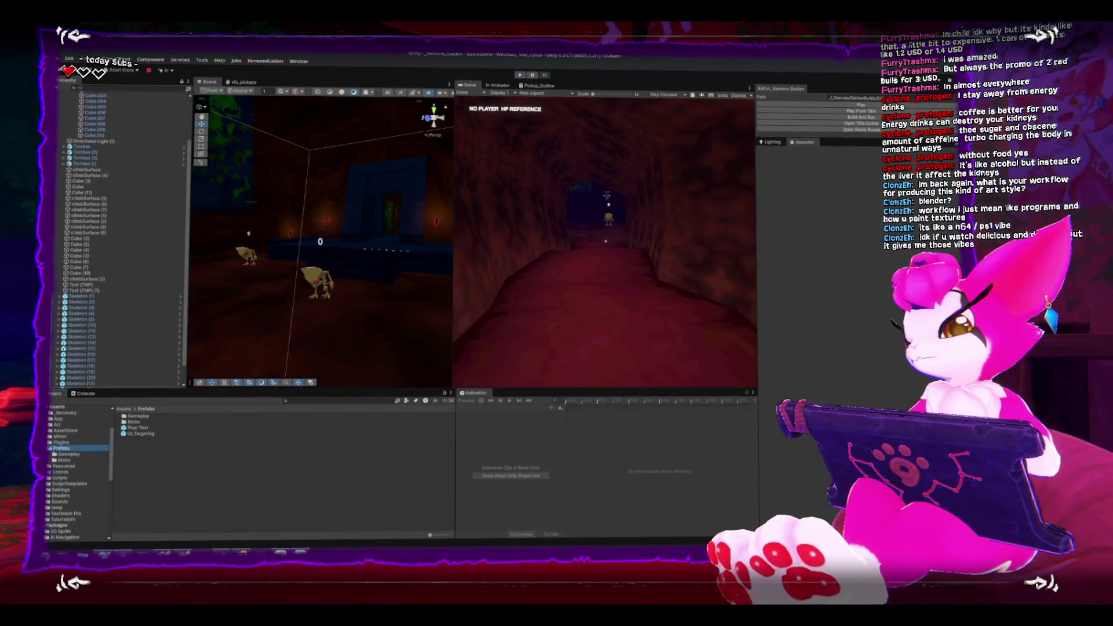
pyautogui.click(308, 283)
pyautogui.press('f')
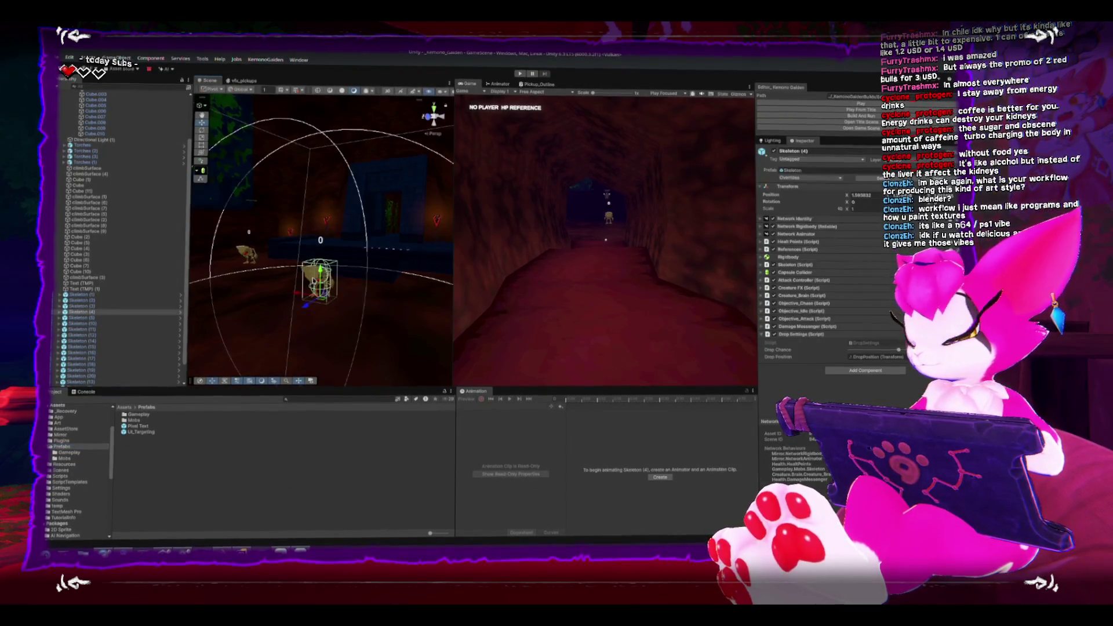
pyautogui.scroll(3, 324, 191)
pyautogui.moveTo(323, 191); pyautogui.dragTo(360, 214)
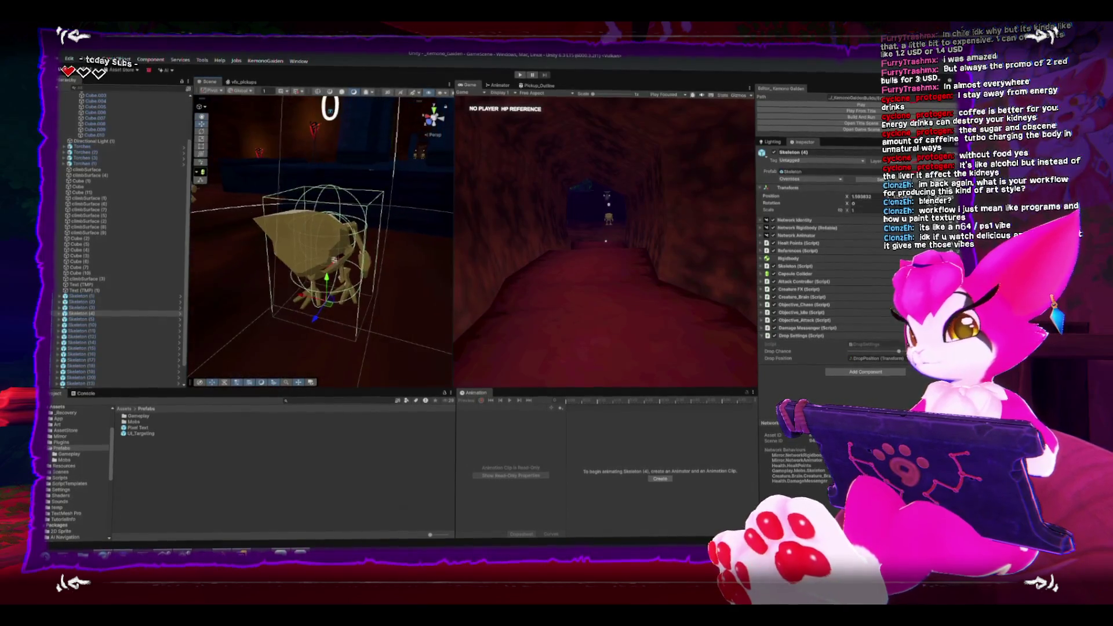
pyautogui.moveTo(334, 259)
pyautogui.mouseDown()
pyautogui.moveTo(309, 234)
pyautogui.moveTo(334, 230)
pyautogui.mouseUp()
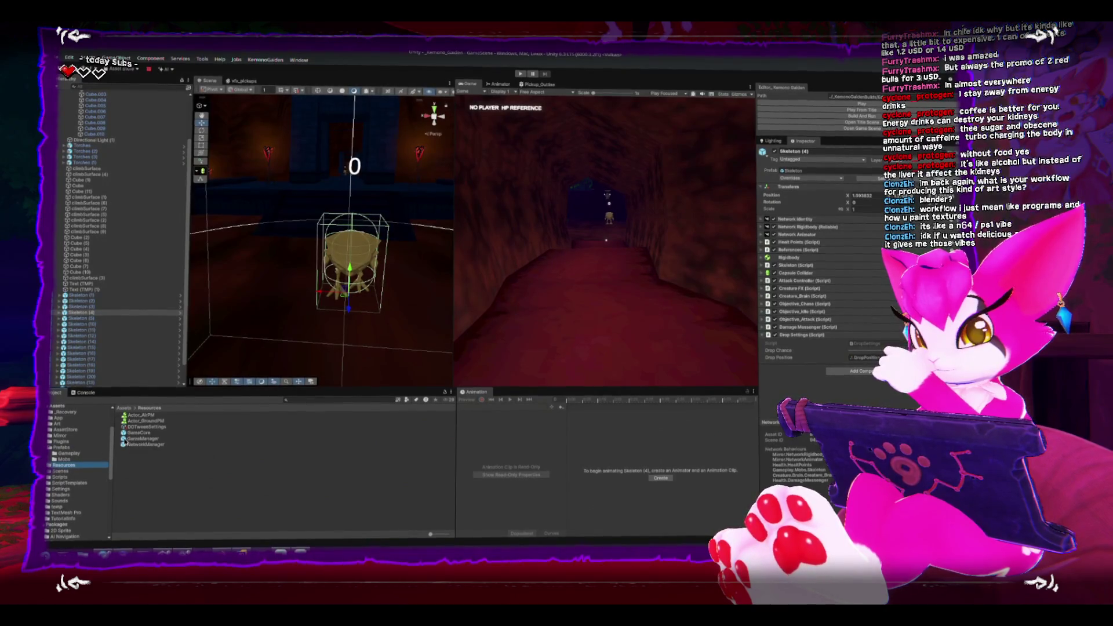
# Open the GameManager prefab and add a Network Identity component to PickupsManager
pyautogui.doubleClick(137, 439)
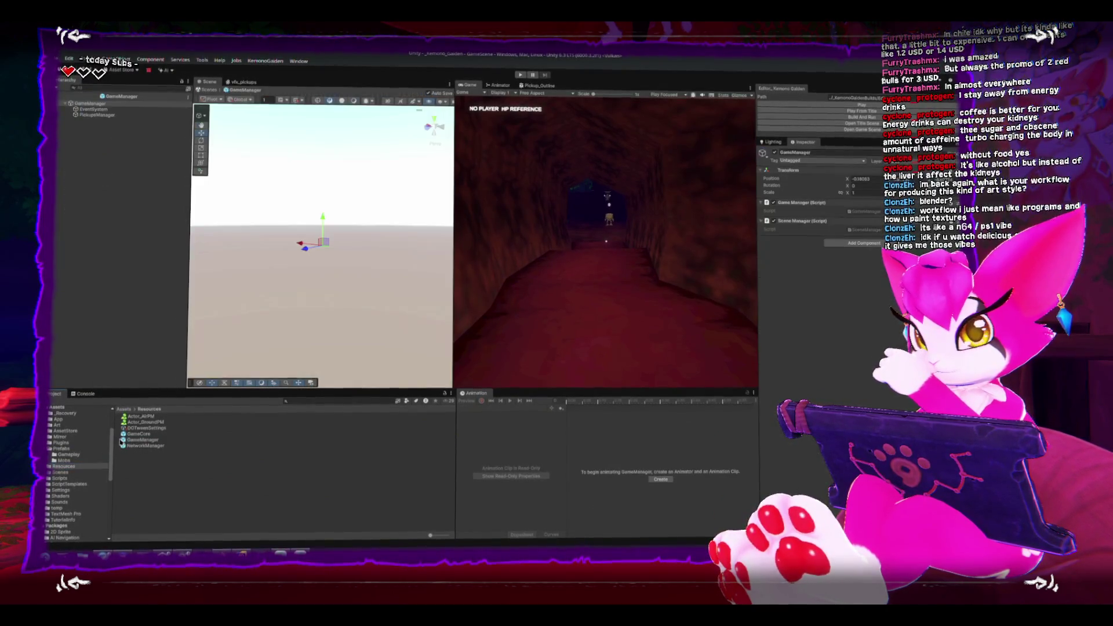
pyautogui.click(91, 118)
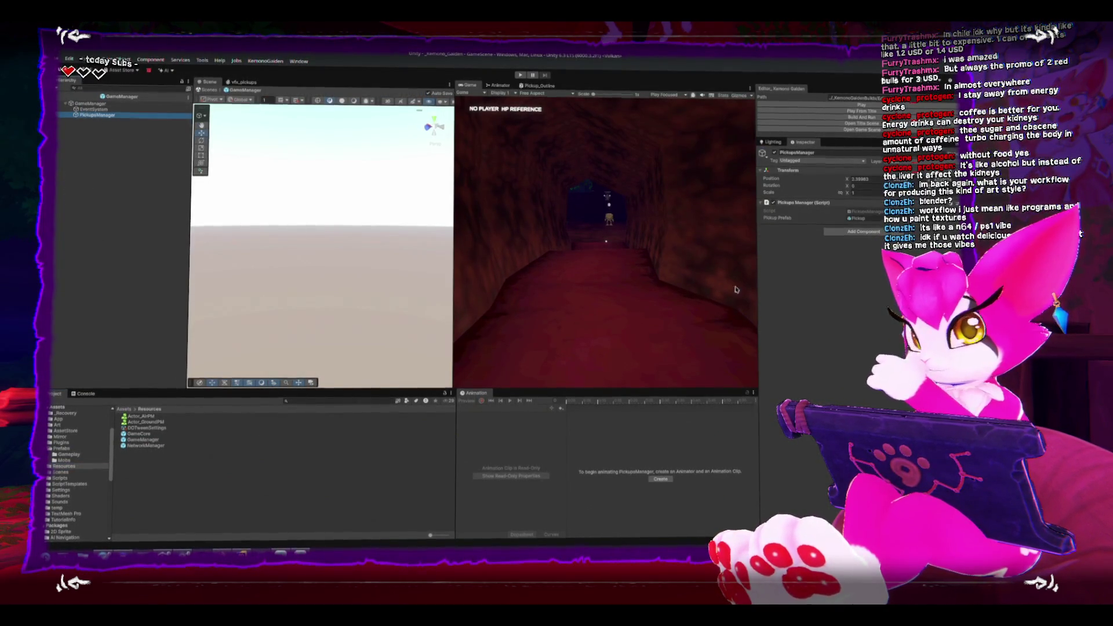
pyautogui.click(116, 103)
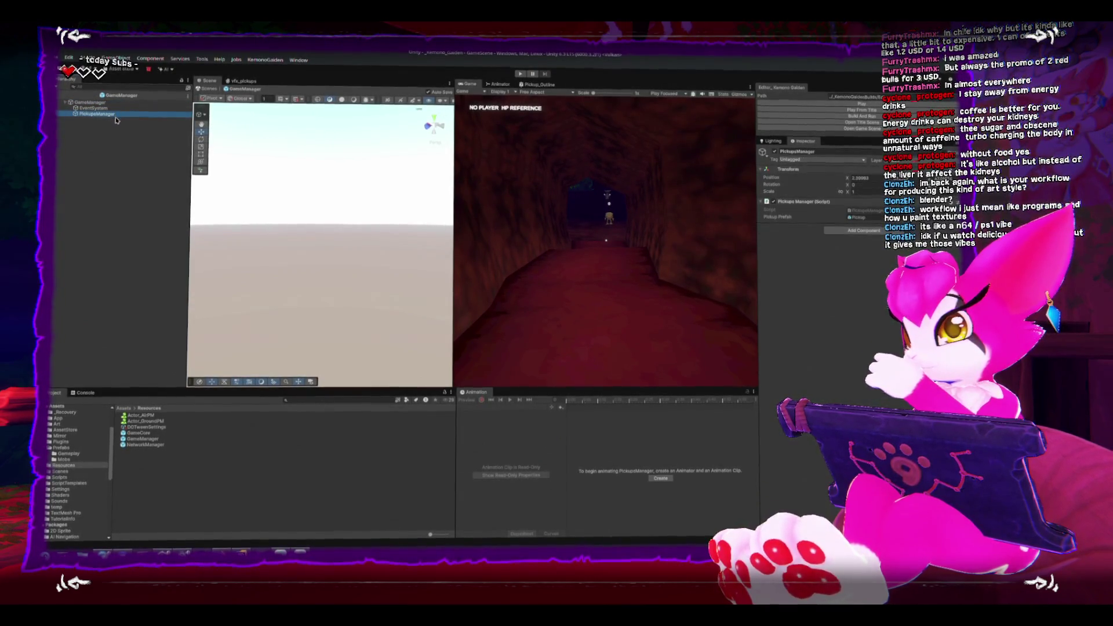
pyautogui.click(858, 232)
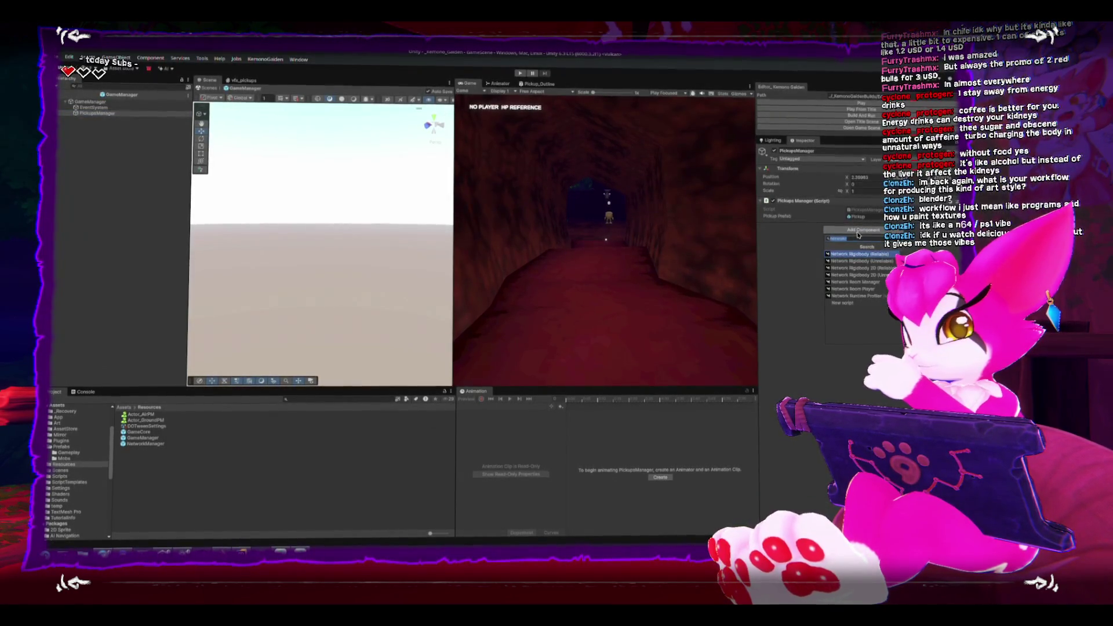
pyautogui.press('BackSpace')
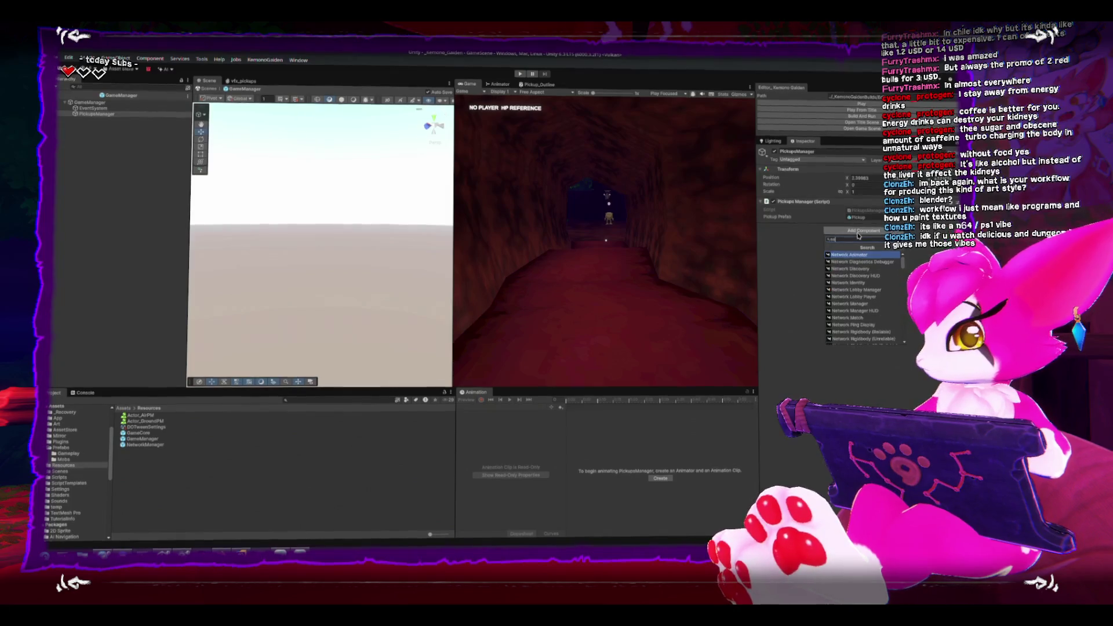
pyautogui.click(828, 284)
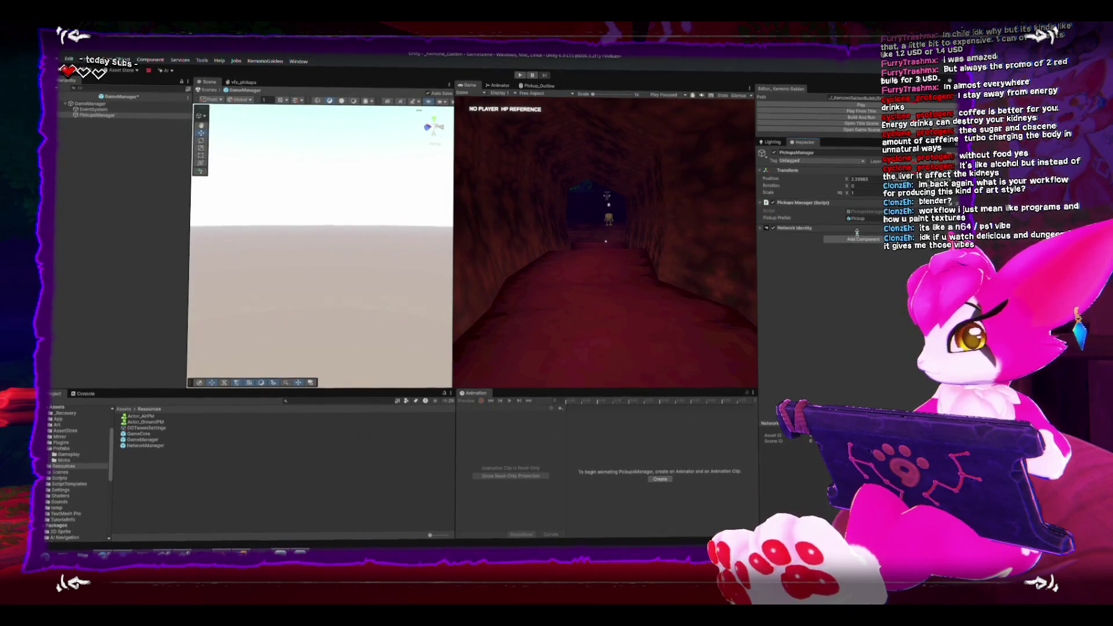
pyautogui.moveTo(825, 231); pyautogui.dragTo(823, 200)
# Open PickupsManager.cs and replace MonoBehaviour with NetworkBehaviour, importing Mirror
pyautogui.click(864, 216)
pyautogui.doubleClick(872, 221)
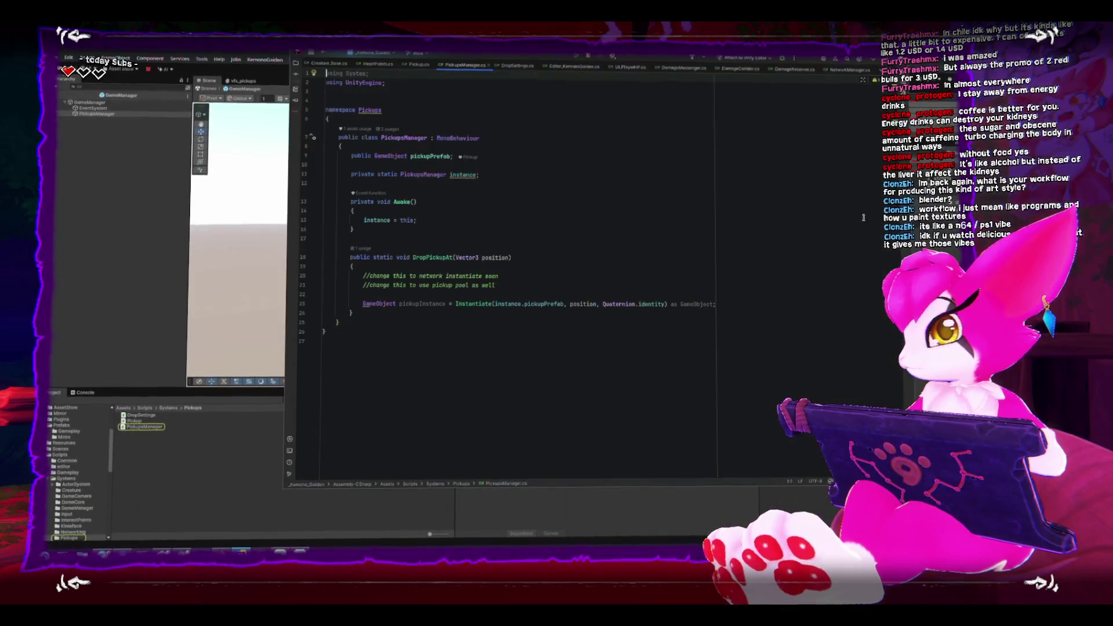
pyautogui.doubleClick(456, 139)
pyautogui.write('N')
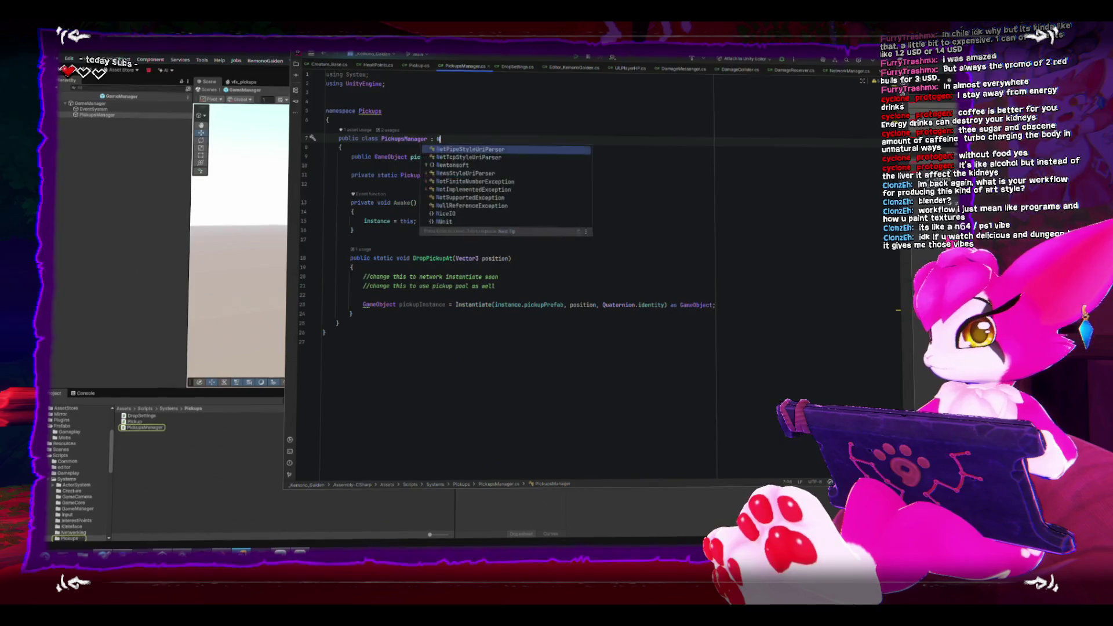
pyautogui.write('ClusterNetwork')
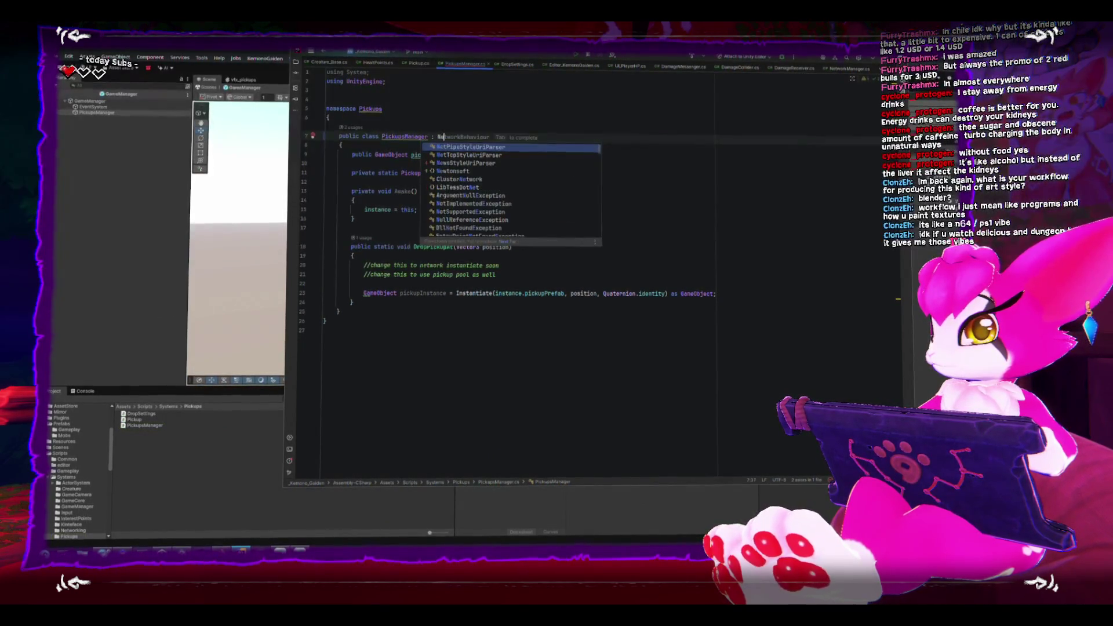
pyautogui.press('Escape')
pyautogui.press('BackSpace')
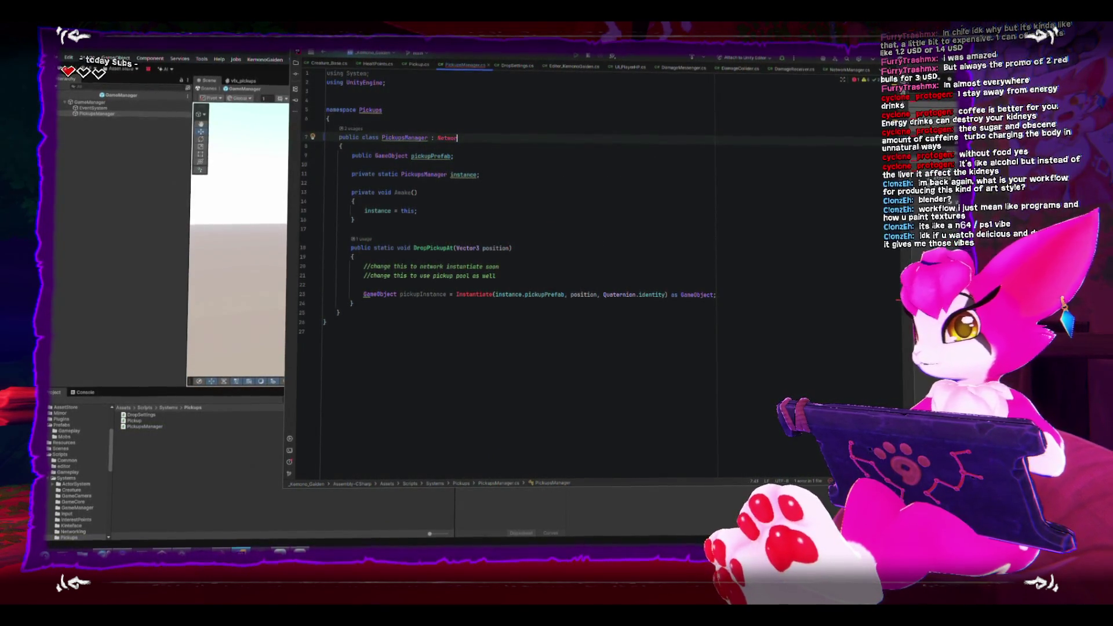
pyautogui.press('Down')
pyautogui.press('Return')
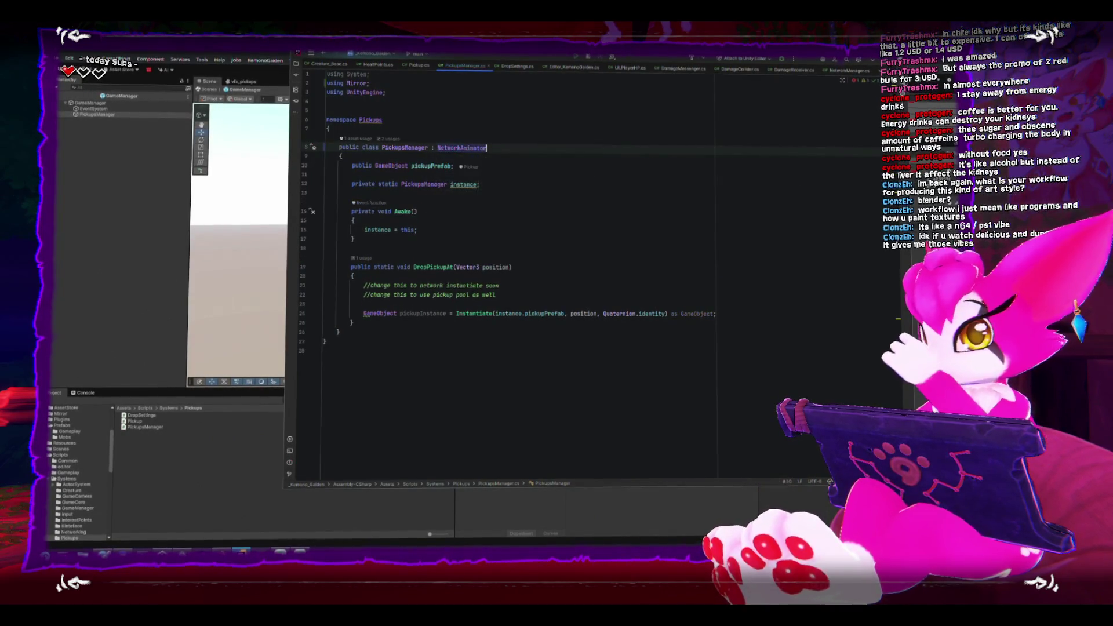
pyautogui.hotkey('ctrl', 'z')
pyautogui.hotkey('ctrl', 'space')
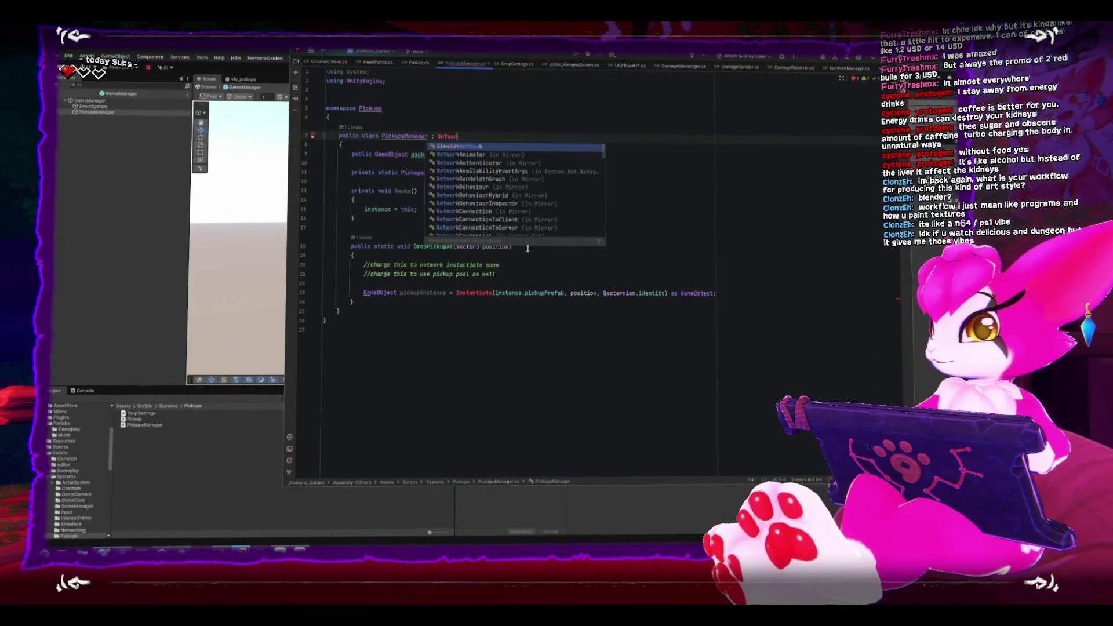
pyautogui.press('Down')
pyautogui.press('Down')
pyautogui.press('Down')
pyautogui.press('Down')
pyautogui.press('Down')
pyautogui.press('Return')
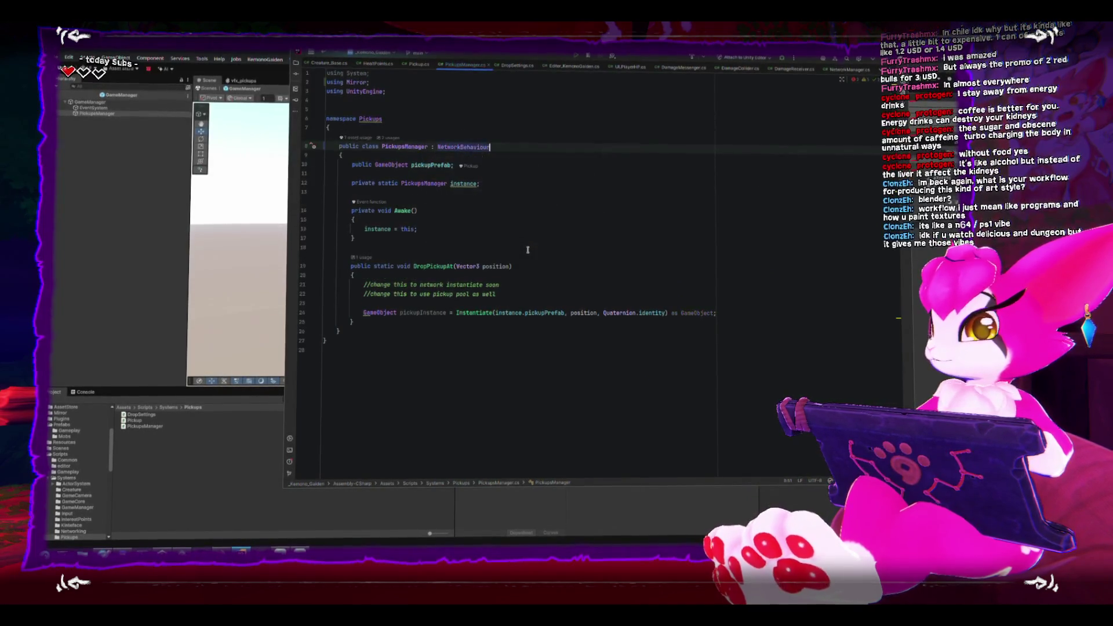
# Delete the blank line below the pickupPrefab field
pyautogui.click(525, 238)
pyautogui.click(494, 178)
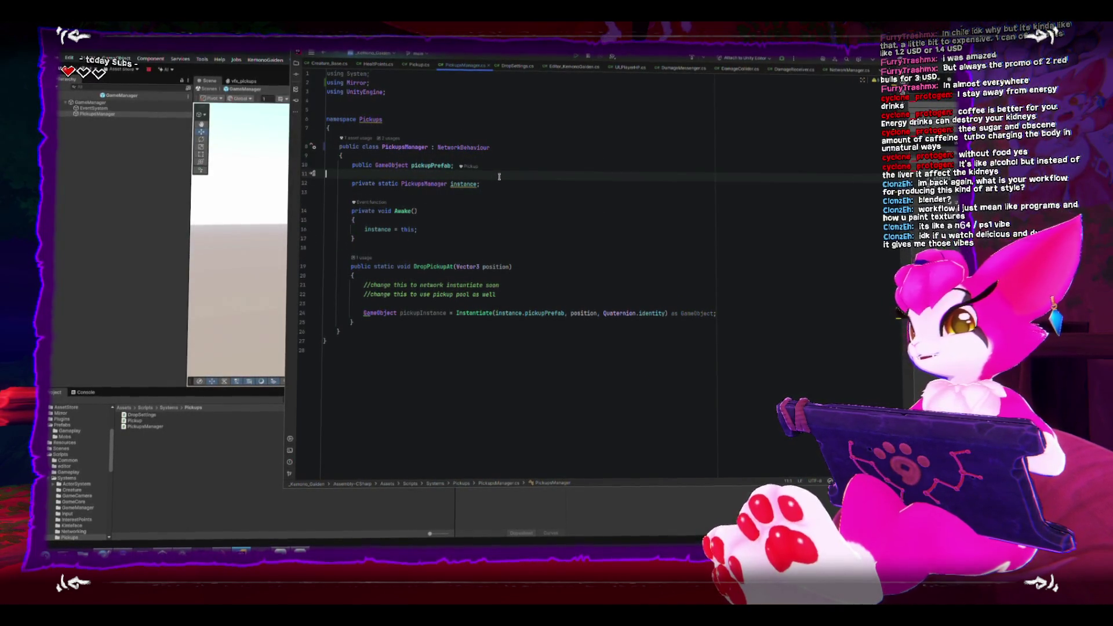
pyautogui.press('BackSpace')
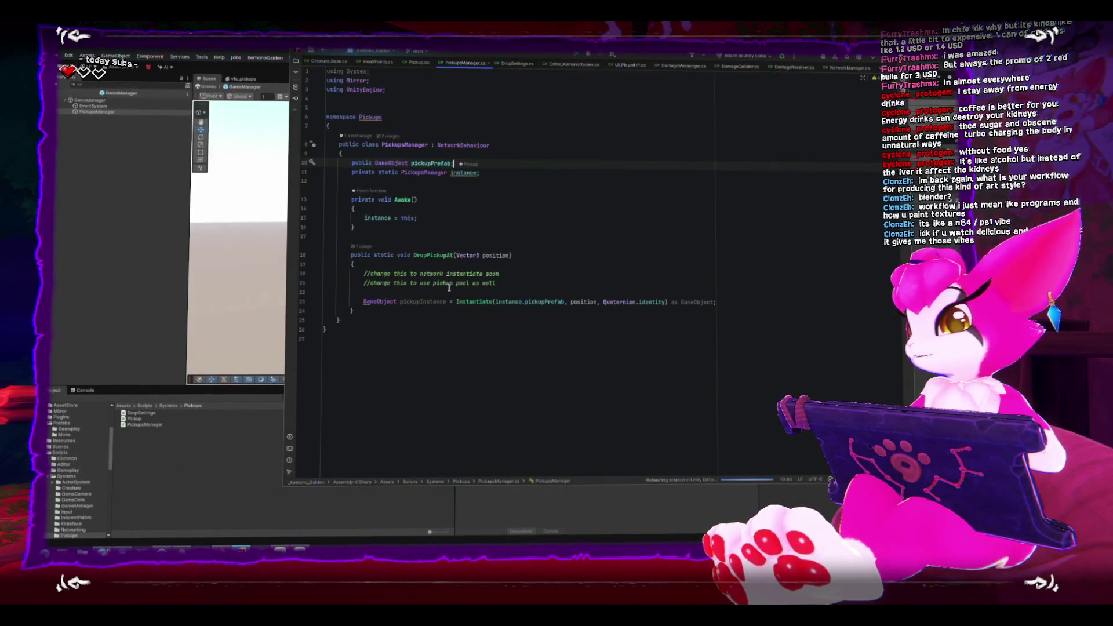
pyautogui.click(467, 239)
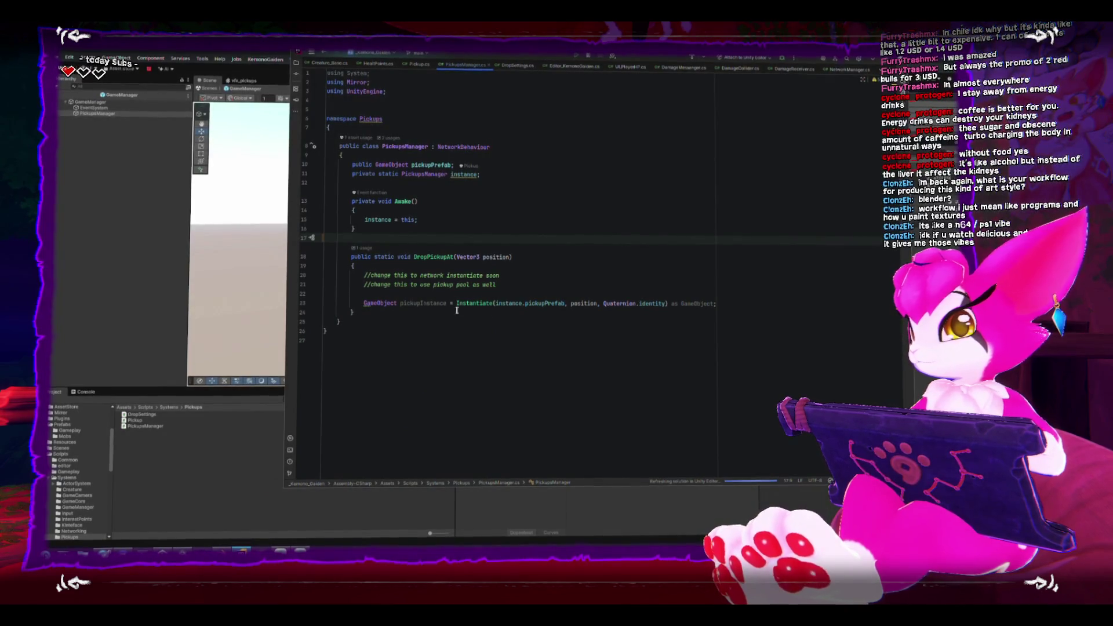
pyautogui.click(532, 294)
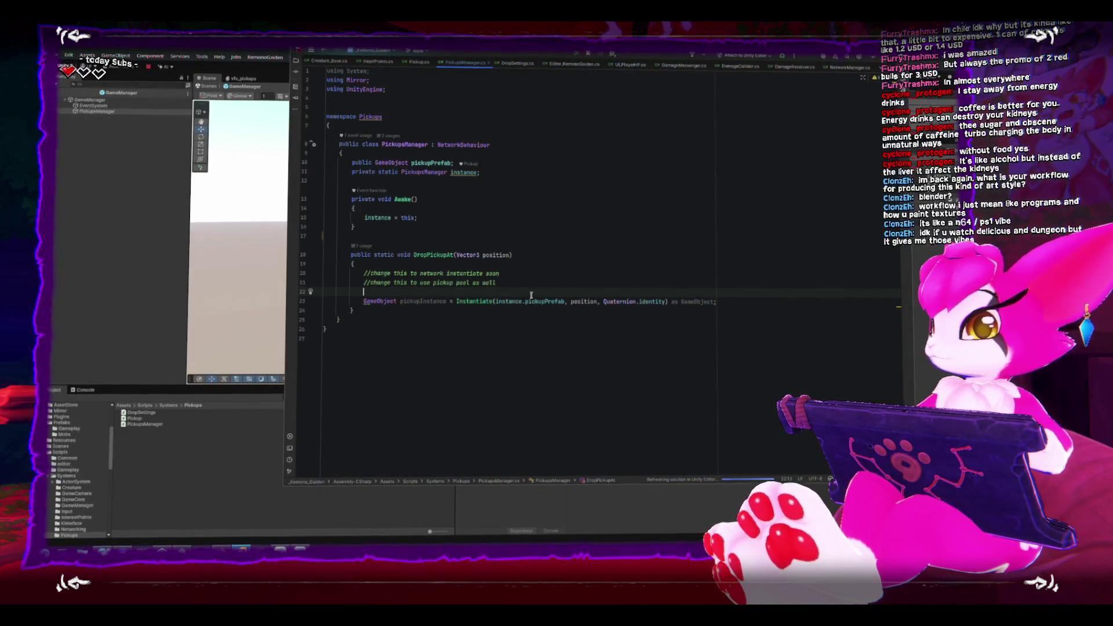
# Delete the 'network instantiate soon' comment and open a new line at the top of DropPickupAt
pyautogui.press('BackSpace')
pyautogui.press('Up')
pyautogui.hotkey('shift', 'Home')
pyautogui.press('BackSpace')
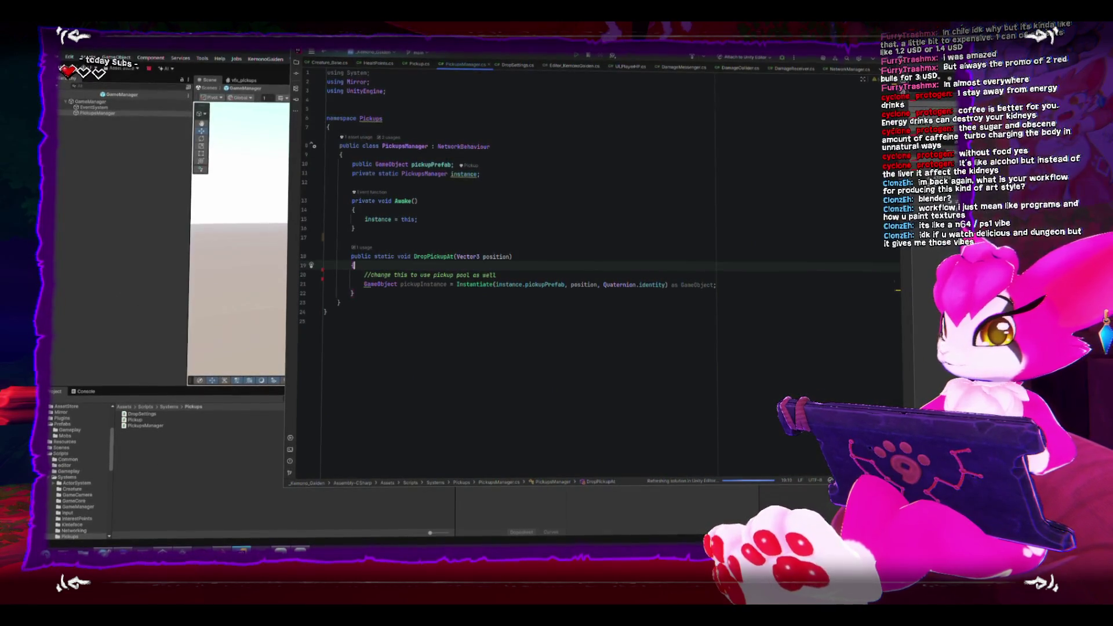
pyautogui.hotkey('alt', 'shift', 'Down')
pyautogui.press('Up')
pyautogui.press('Up')
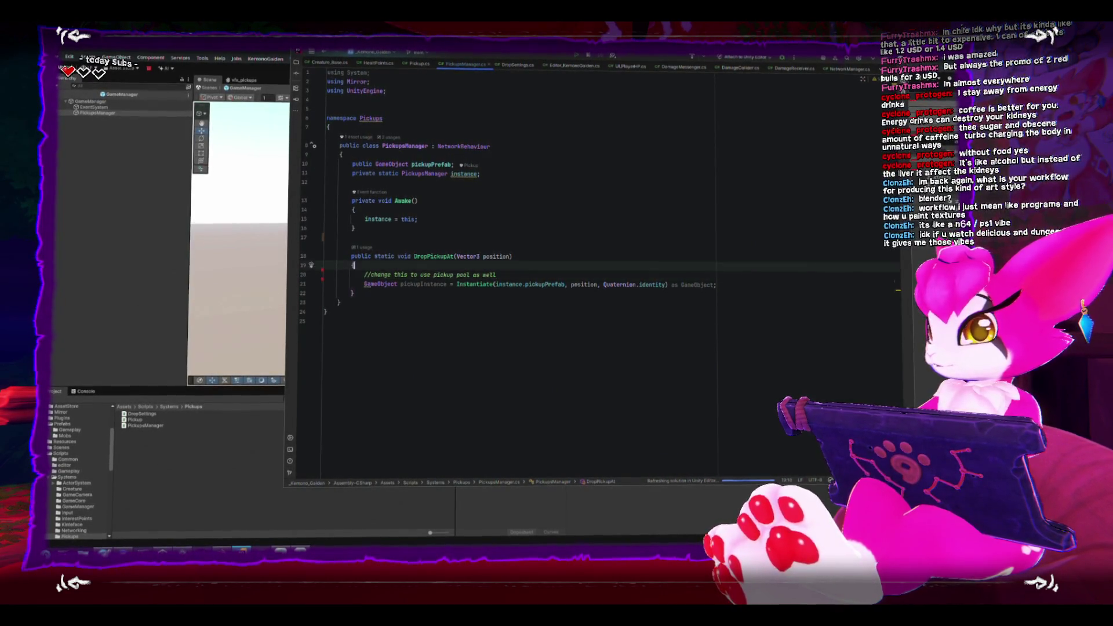
pyautogui.press('Return')
# Add 'if (!instance.netIdentity.isServer) return;' as DropPickupAt's first statement
pyautogui.write('if(')
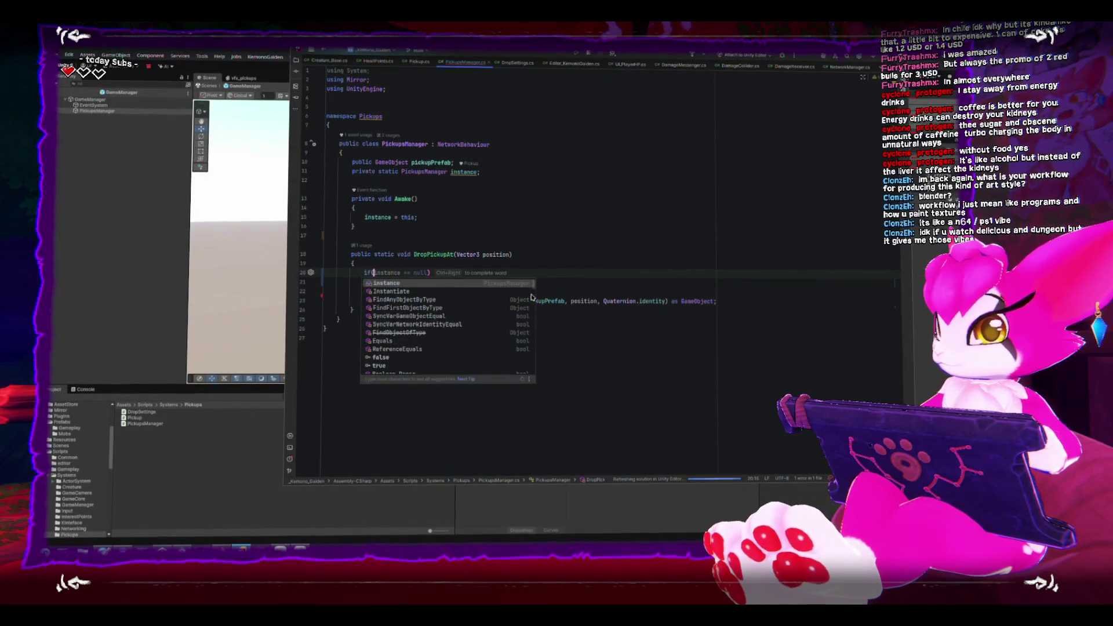
pyautogui.write('neti')
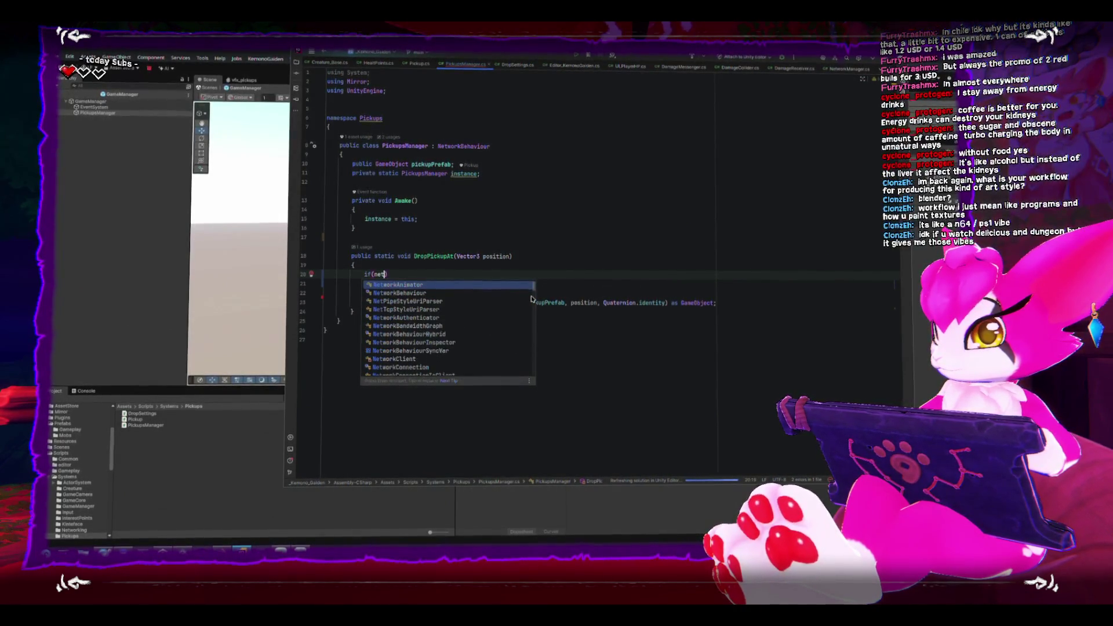
pyautogui.press('BackSpace')
pyautogui.press('BackSpace')
pyautogui.press('BackSpace')
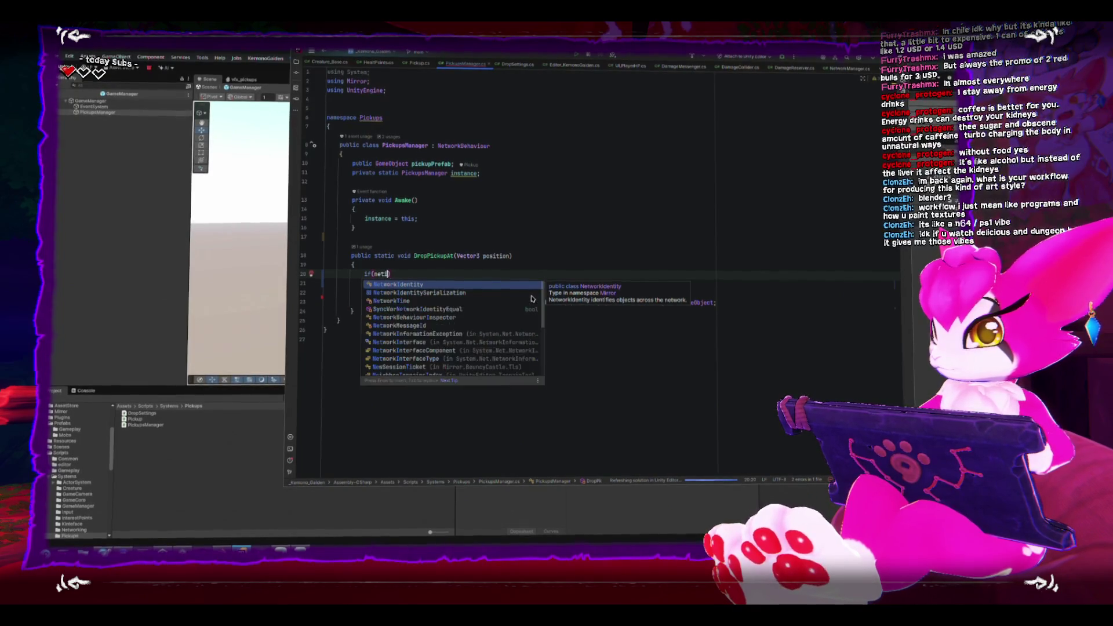
pyautogui.write('instance.n')
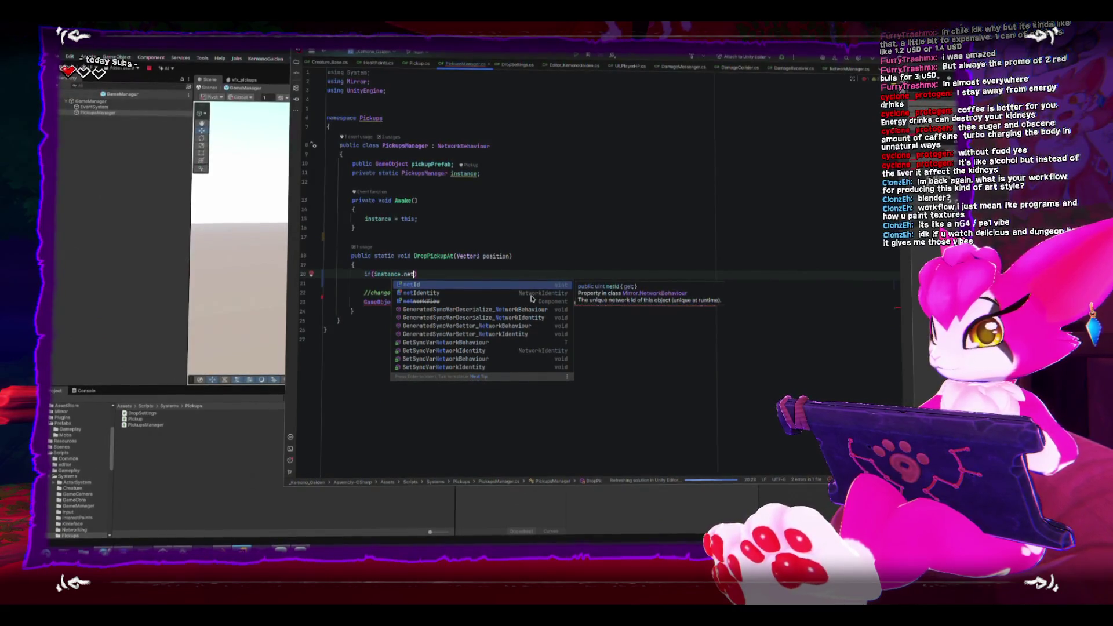
pyautogui.write('etIdentity.is')
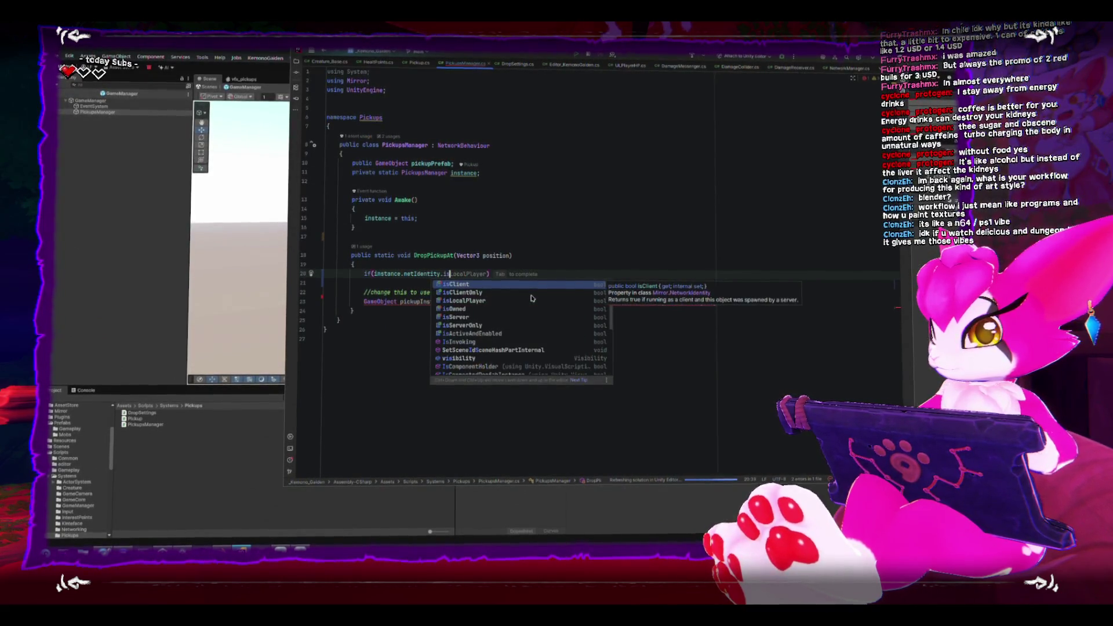
pyautogui.write('S')
pyautogui.press('Return')
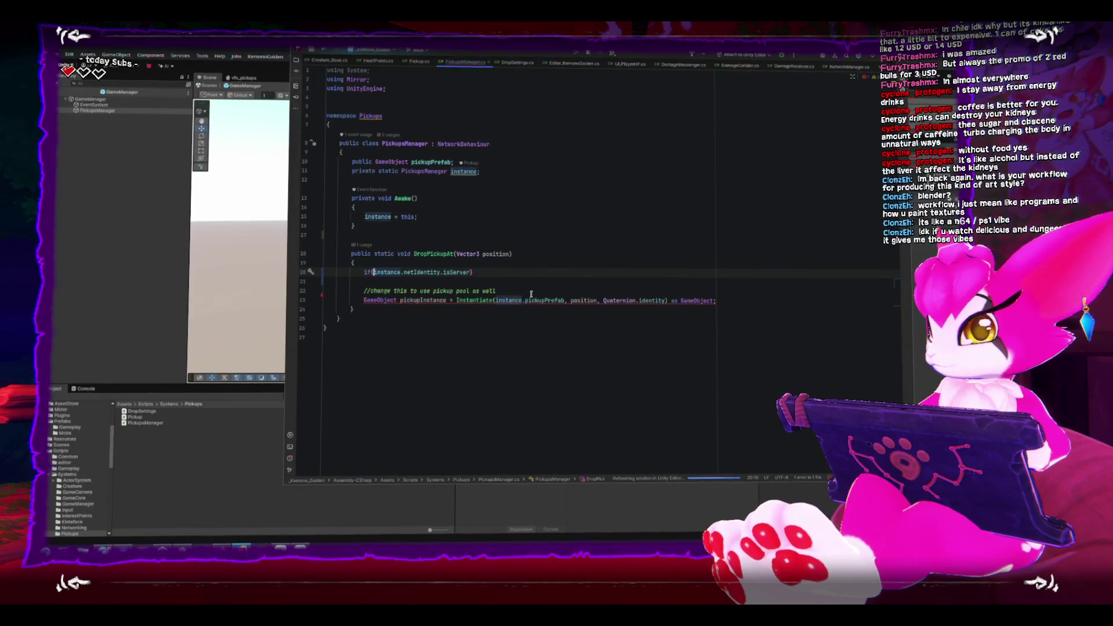
pyautogui.write('!')
pyautogui.press('Return')
pyautogui.write('ret')
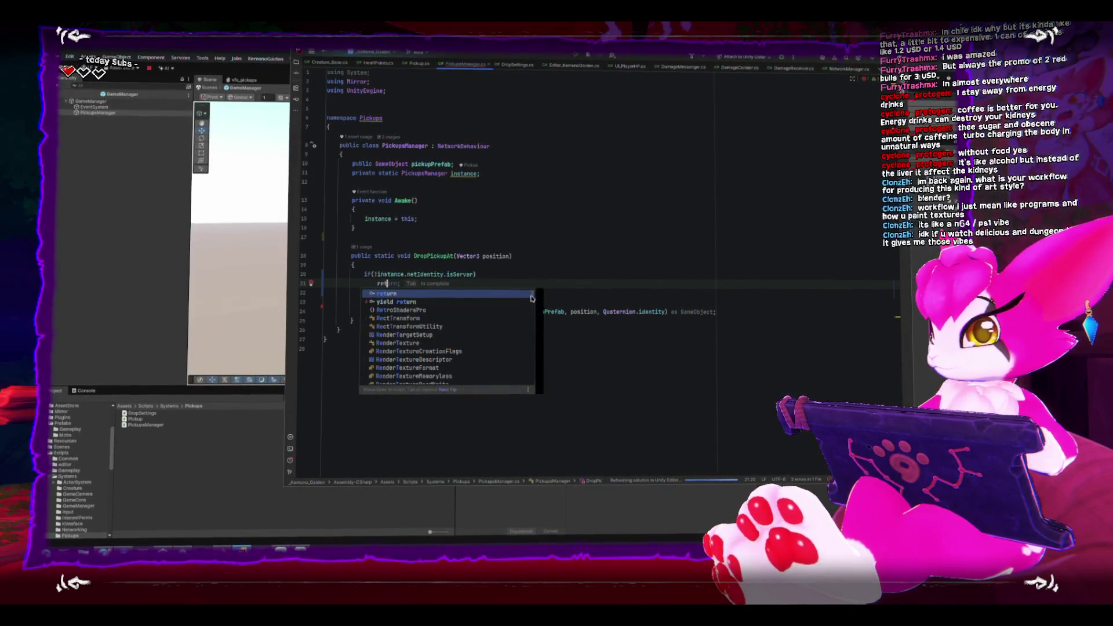
pyautogui.write('urn;')
pyautogui.press('Down')
pyautogui.press('Down')
pyautogui.press('Down')
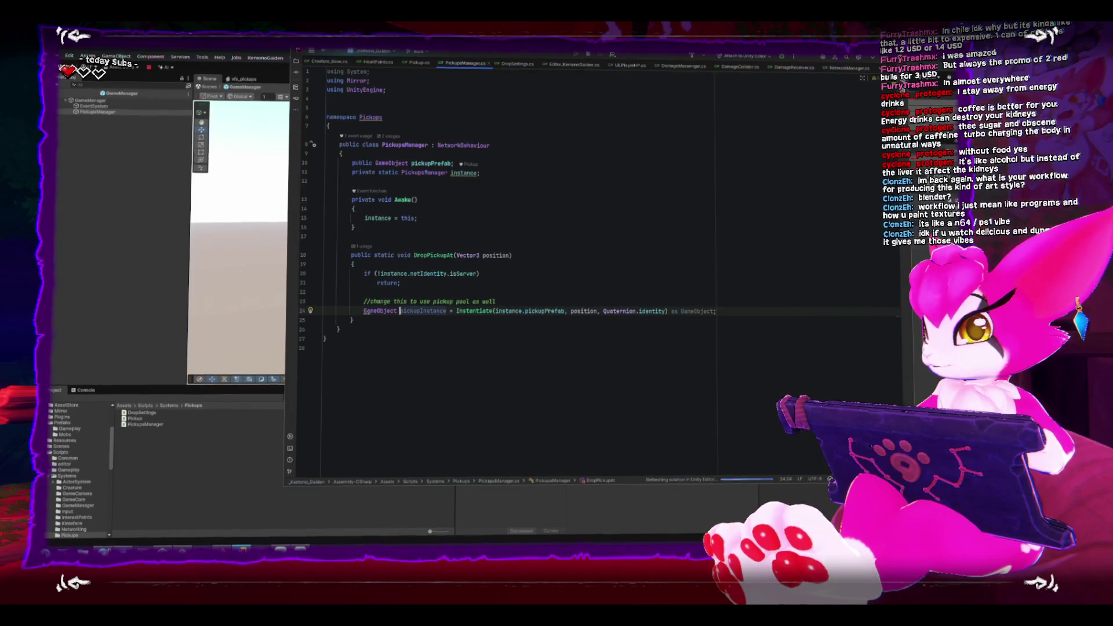
# Begin a new 'instance.netIdentity' line above the pickup-pool comment
pyautogui.click(496, 301)
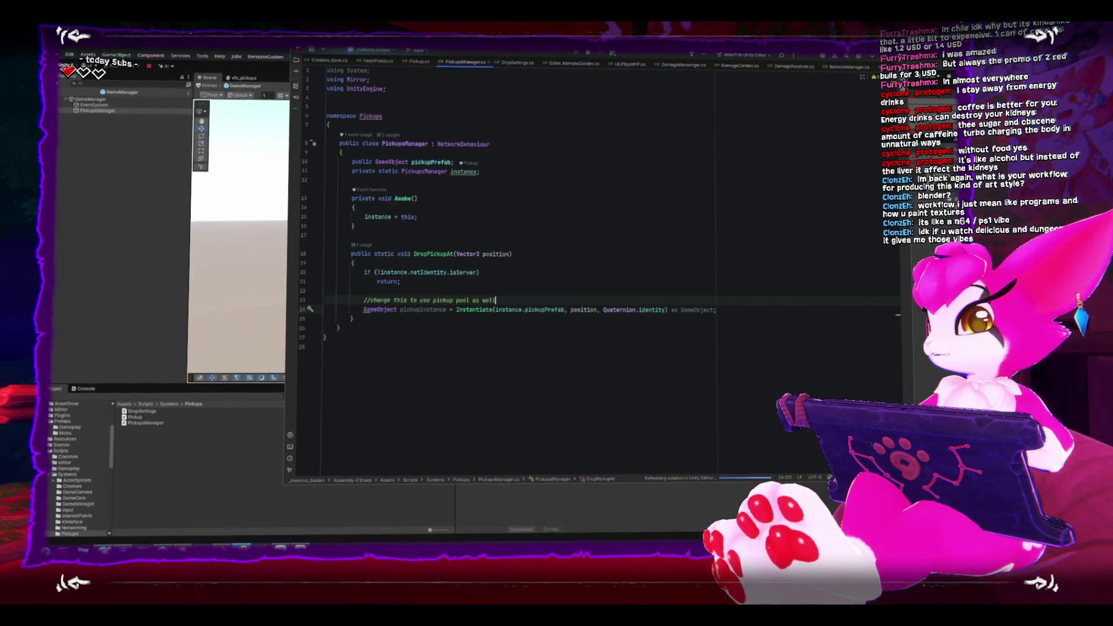
pyautogui.press('Home')
pyautogui.press('Return')
pyautogui.press('Return')
pyautogui.press('Up')
pyautogui.press('Up')
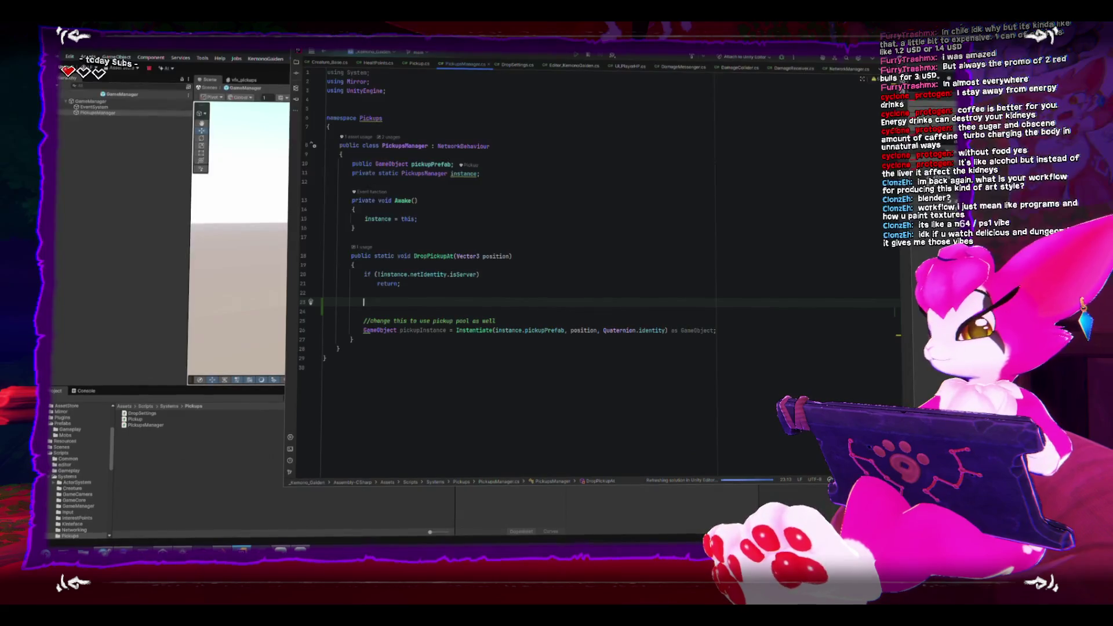
pyautogui.write('Networkinsta')
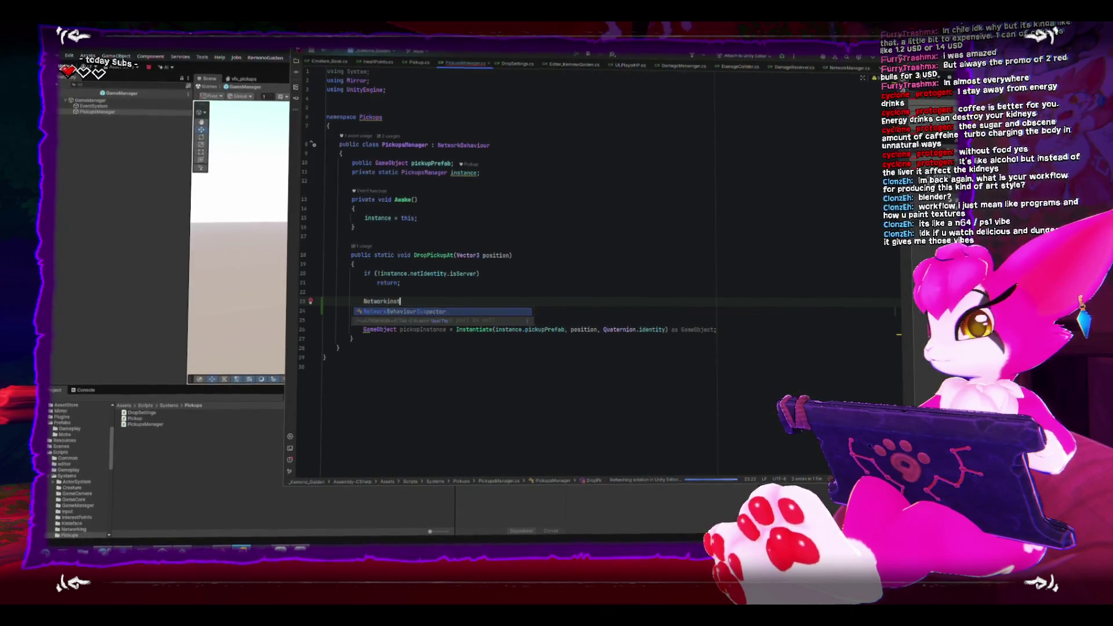
pyautogui.press('BackSpace')
pyautogui.press('BackSpace')
pyautogui.press('BackSpace')
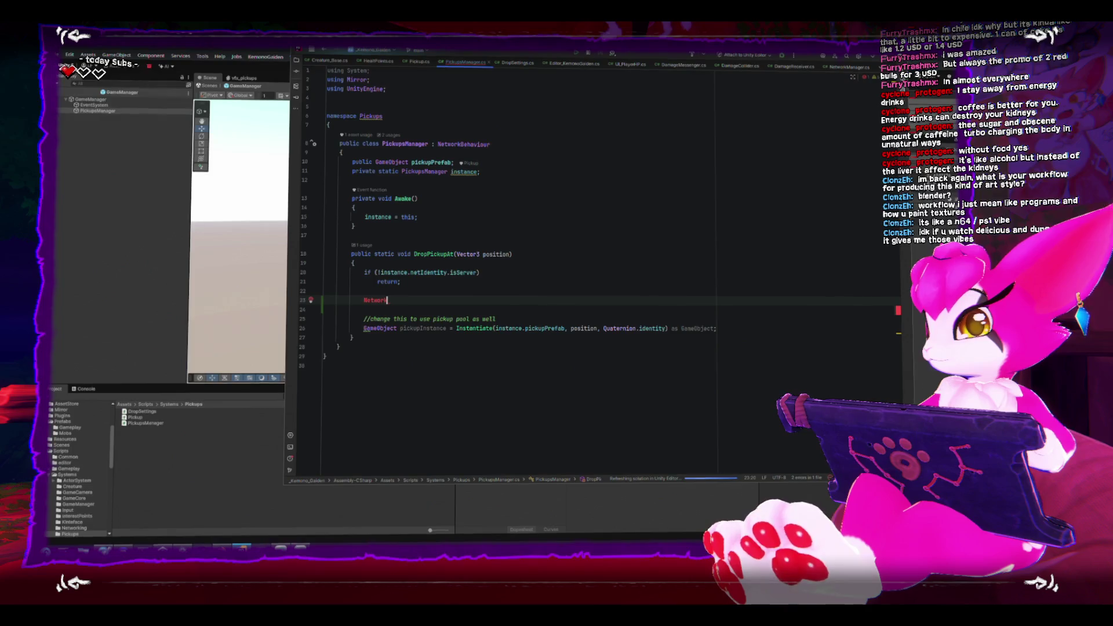
pyautogui.hotkey('ctrl', 'space')
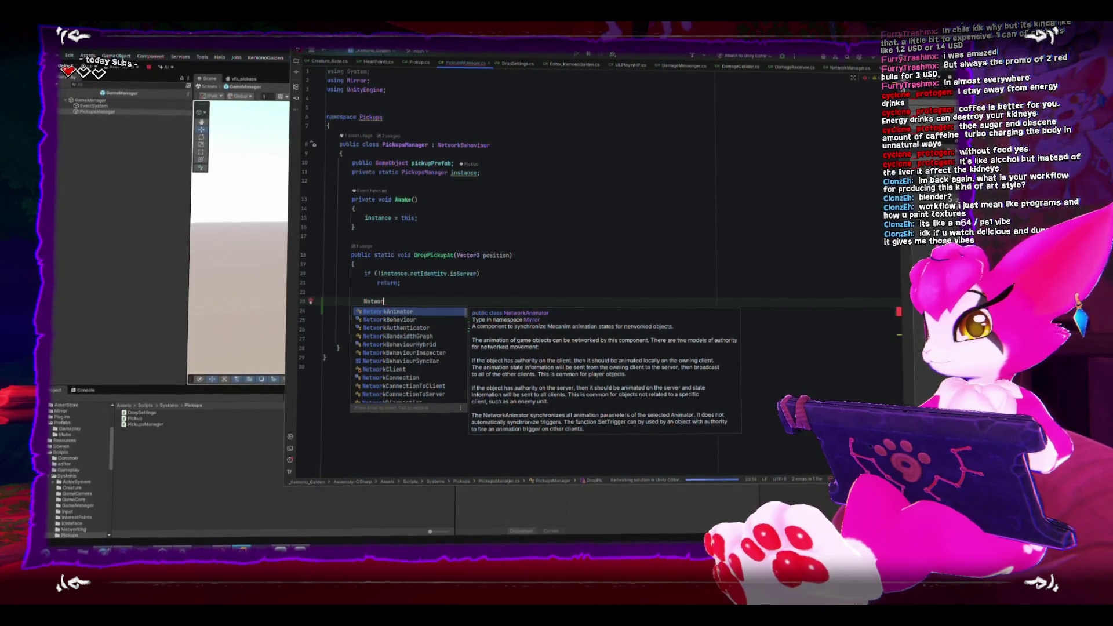
pyautogui.press('Escape')
pyautogui.press('BackSpace')
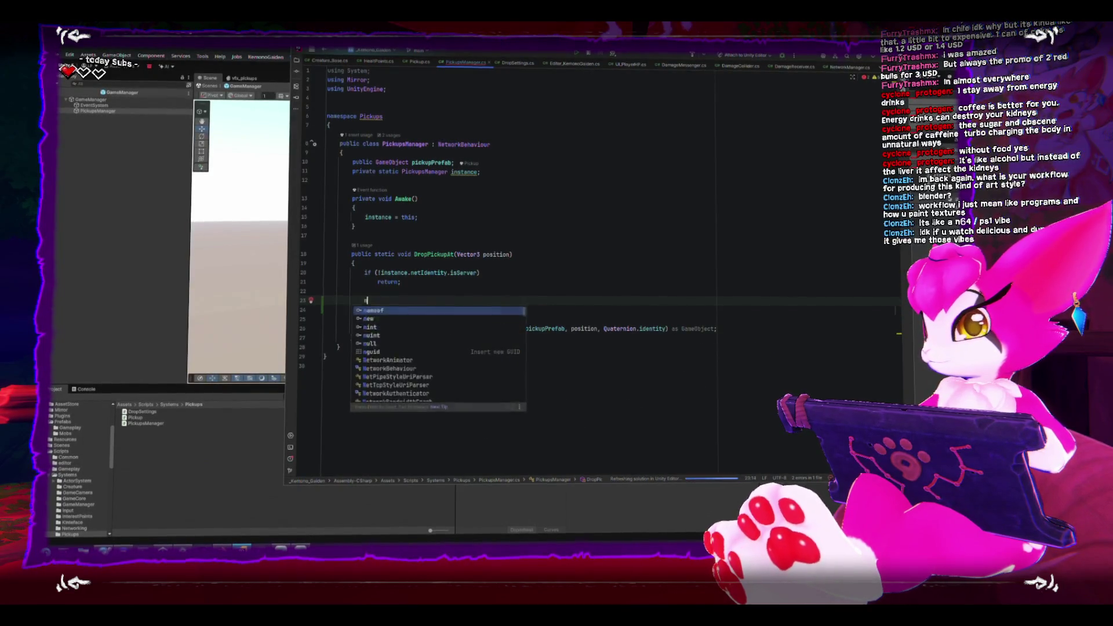
pyautogui.press('Escape')
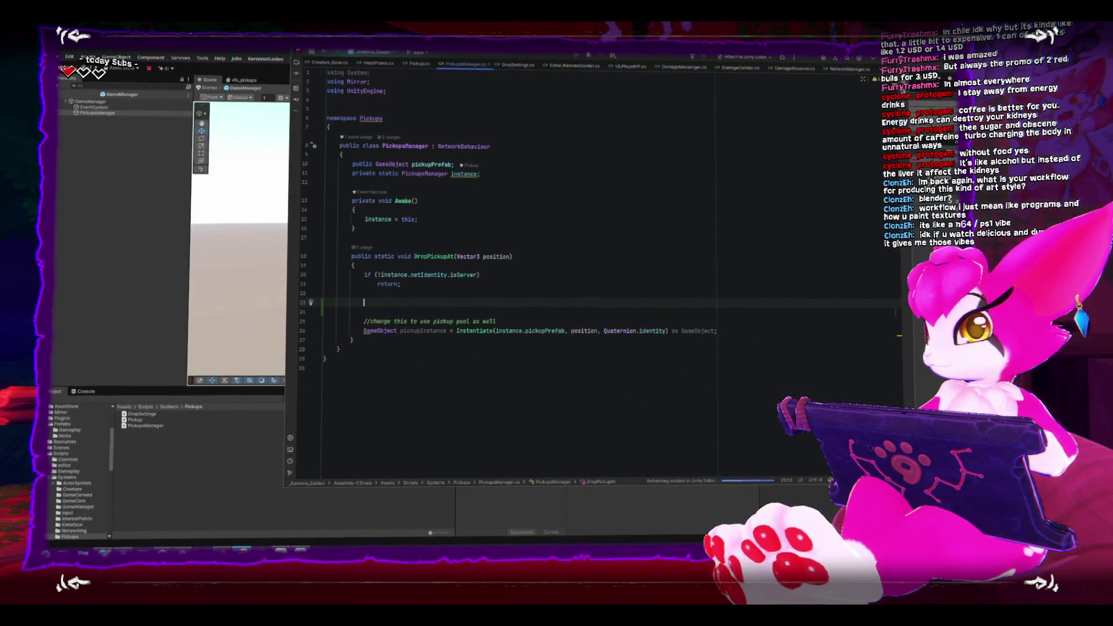
pyautogui.write('instan')
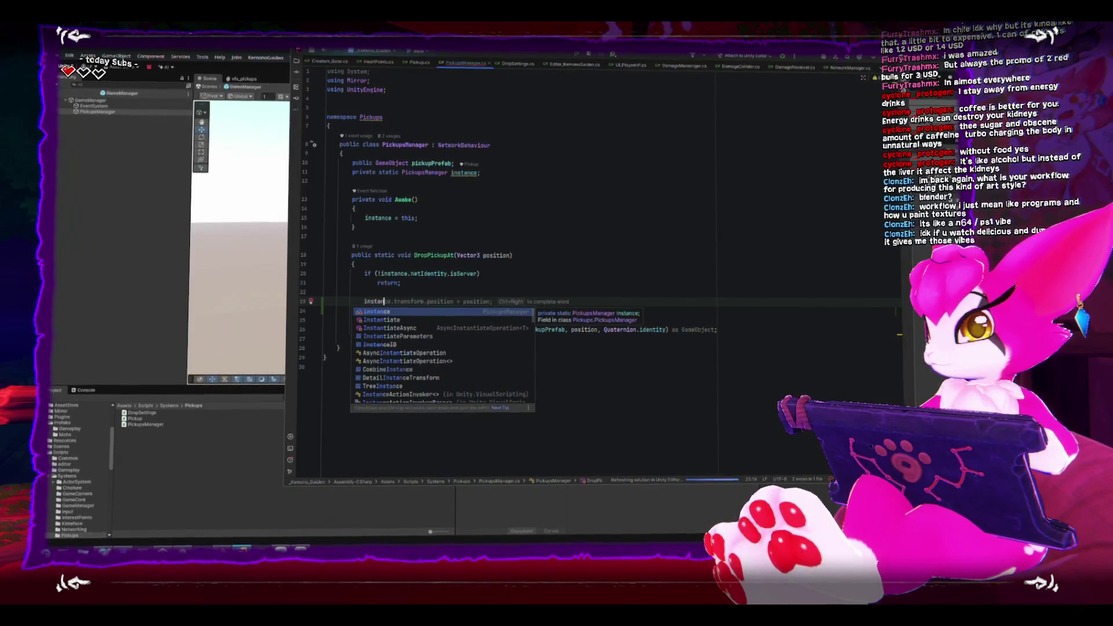
pyautogui.write('ce.netIdentity.netwo')
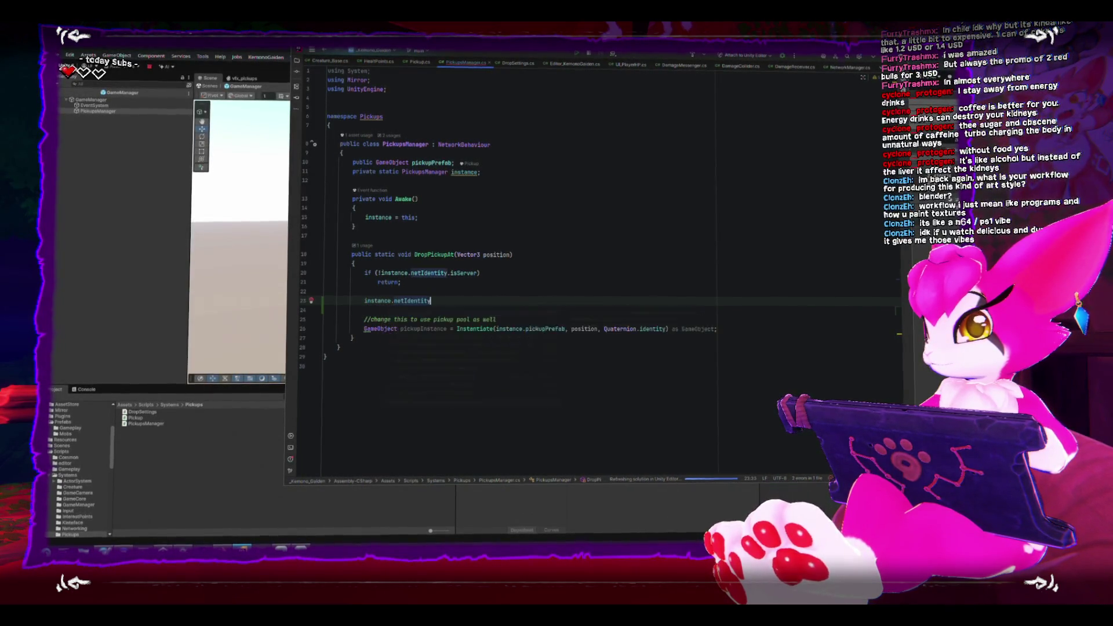
pyautogui.press('BackSpace')
pyautogui.press('BackSpace')
pyautogui.press('BackSpace')
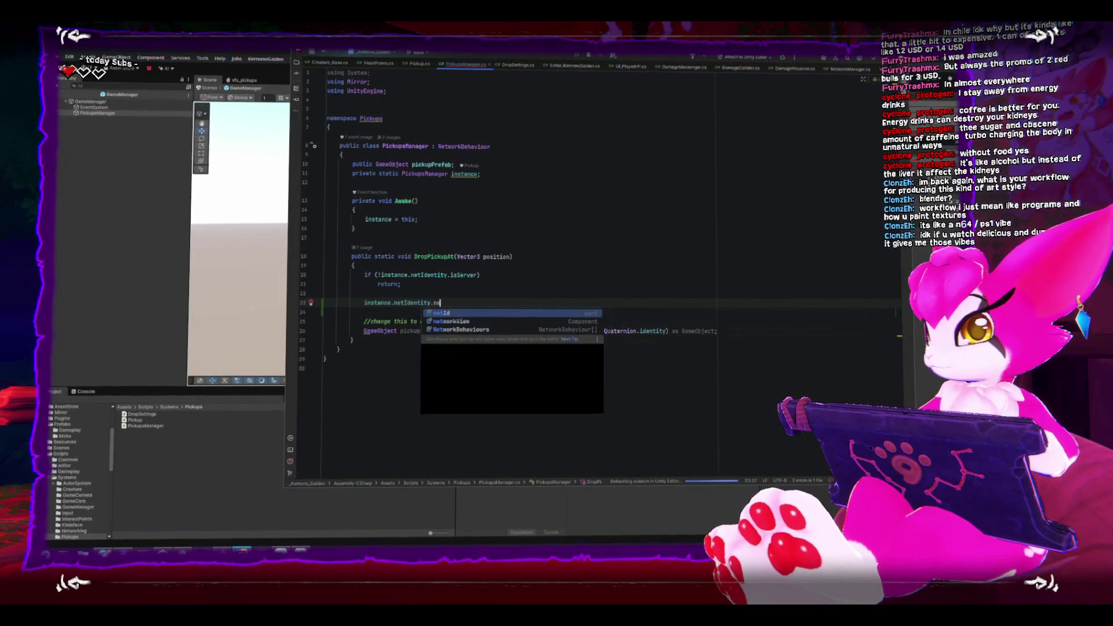
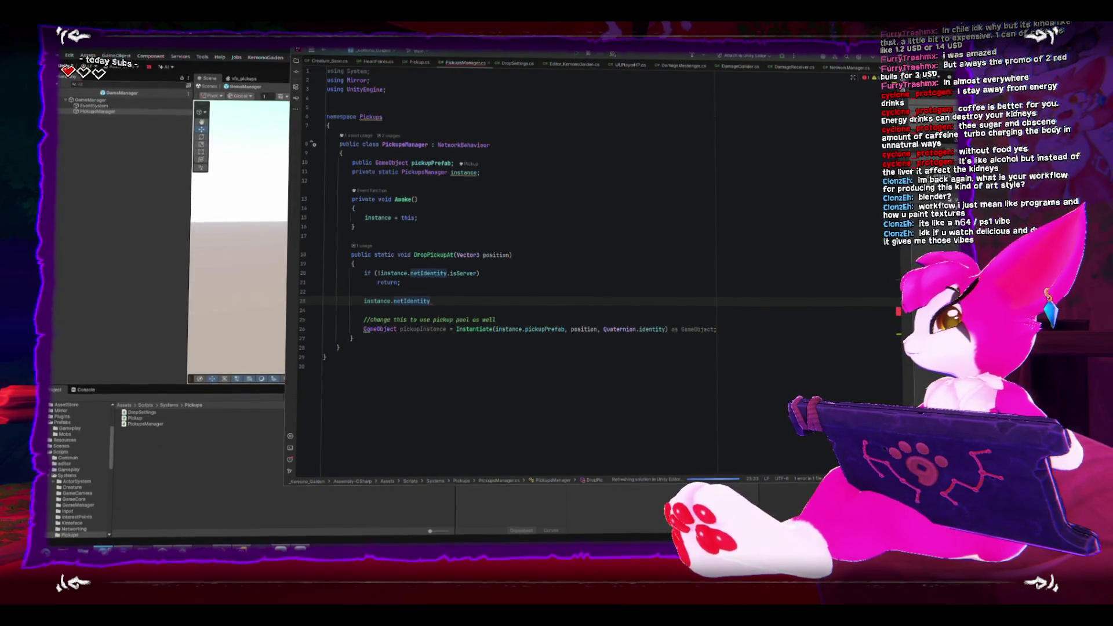
# Bring the Mirror docs forward full-screen and go to GameObjects > Custom Spawn Functions
pyautogui.hotkey('alt', 'Tab')
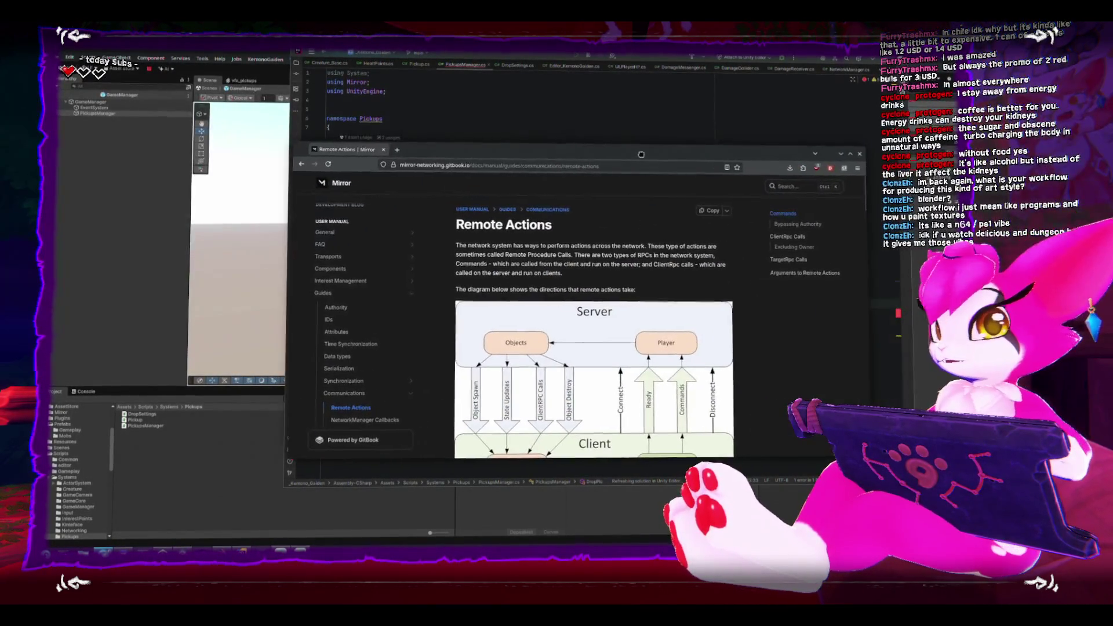
pyautogui.doubleClick(641, 154)
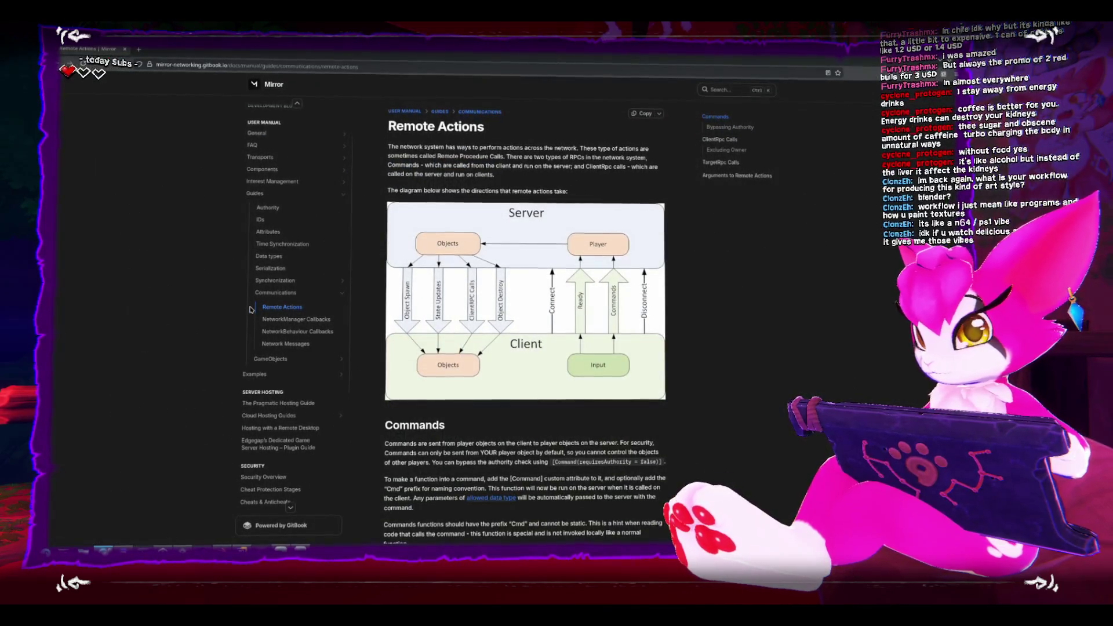
pyautogui.scroll(1, 255, 290)
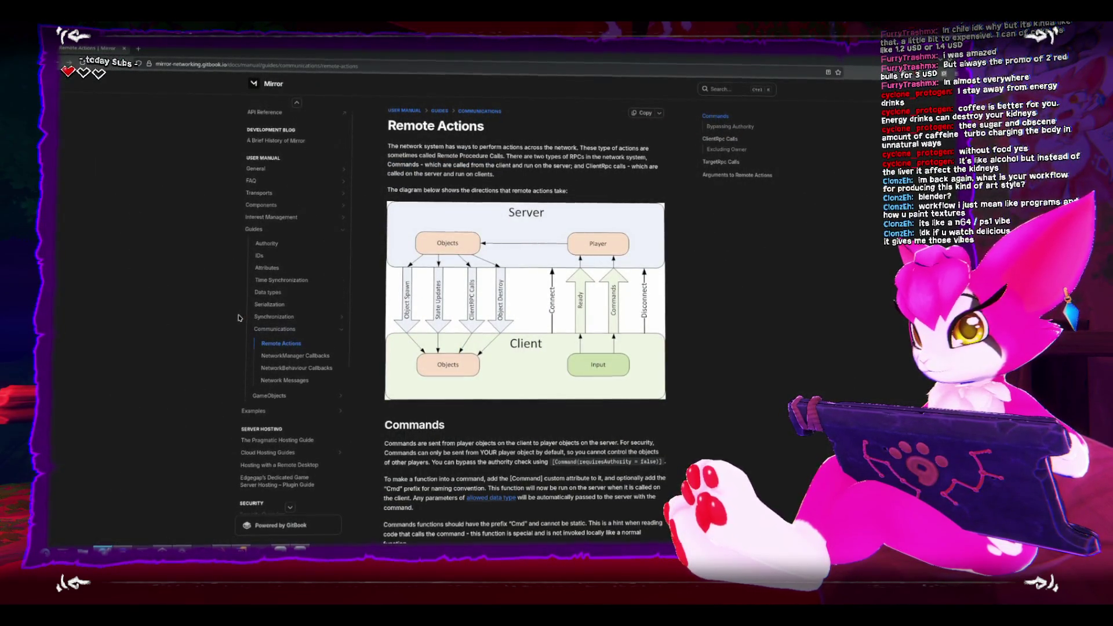
pyautogui.scroll(1, 297, 244)
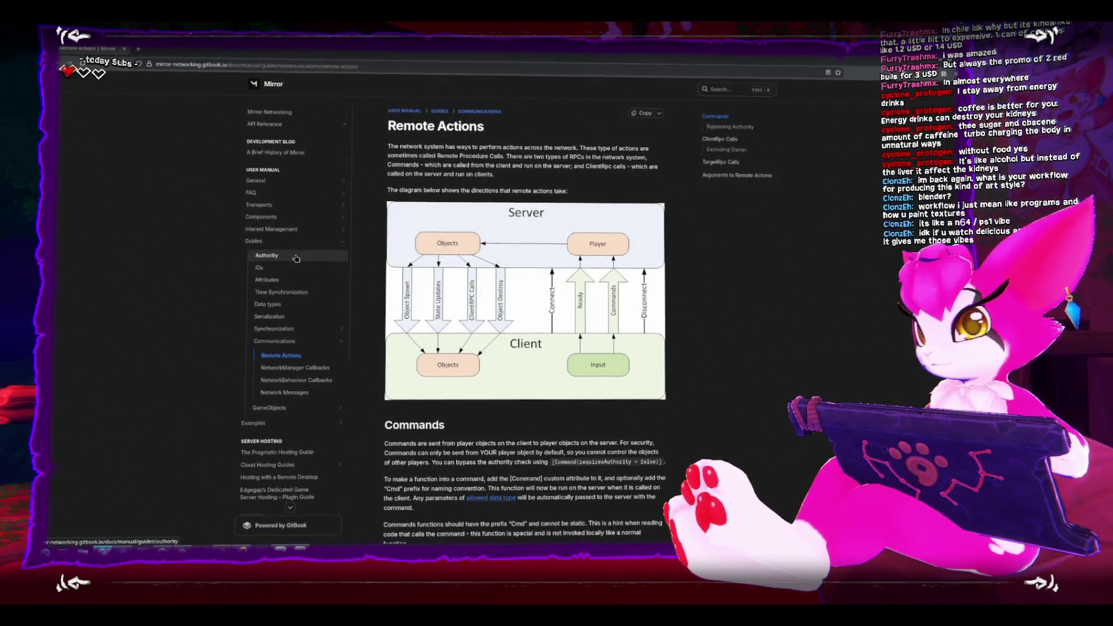
pyautogui.click(287, 407)
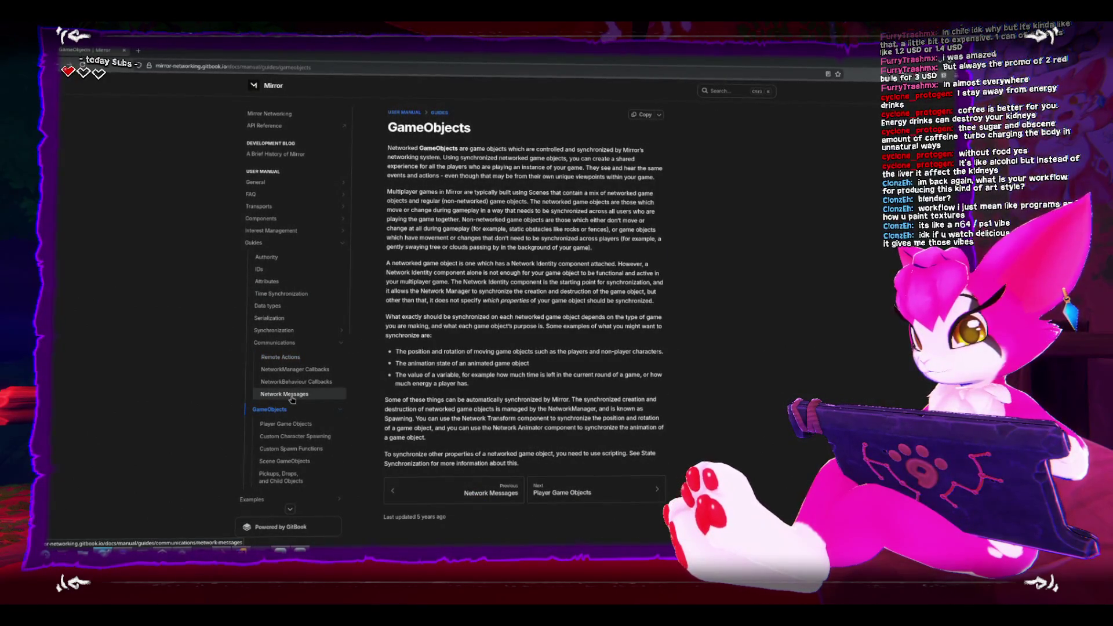
pyautogui.click(309, 447)
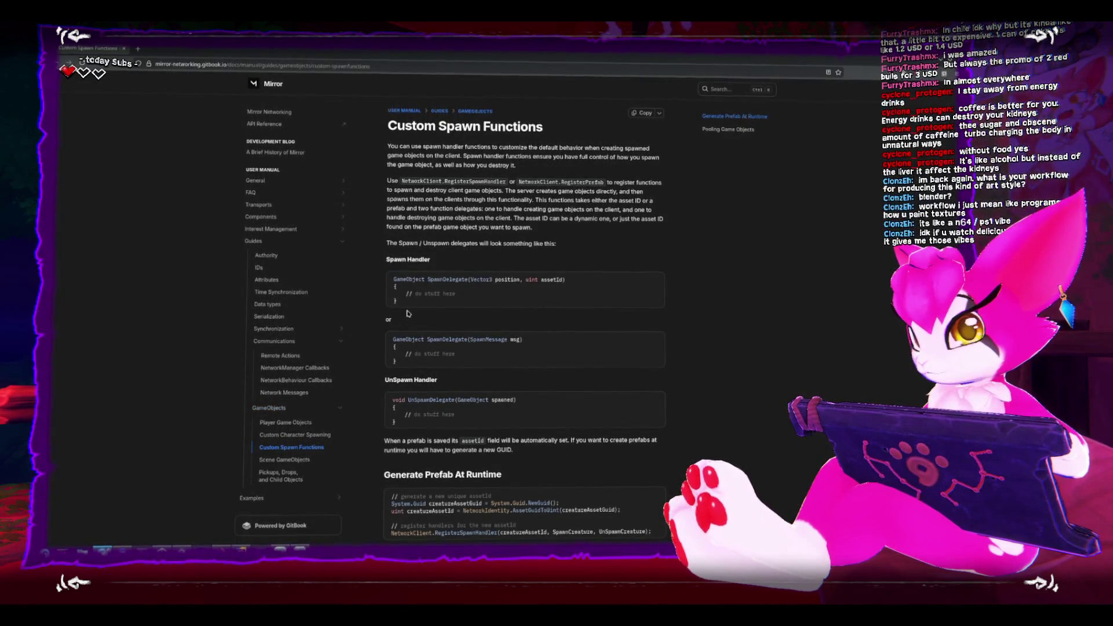
# Read the Spawn on Server example, marking AssetGuidToUint, then return to the PickupsManager script
pyautogui.scroll(-3, 433, 383)
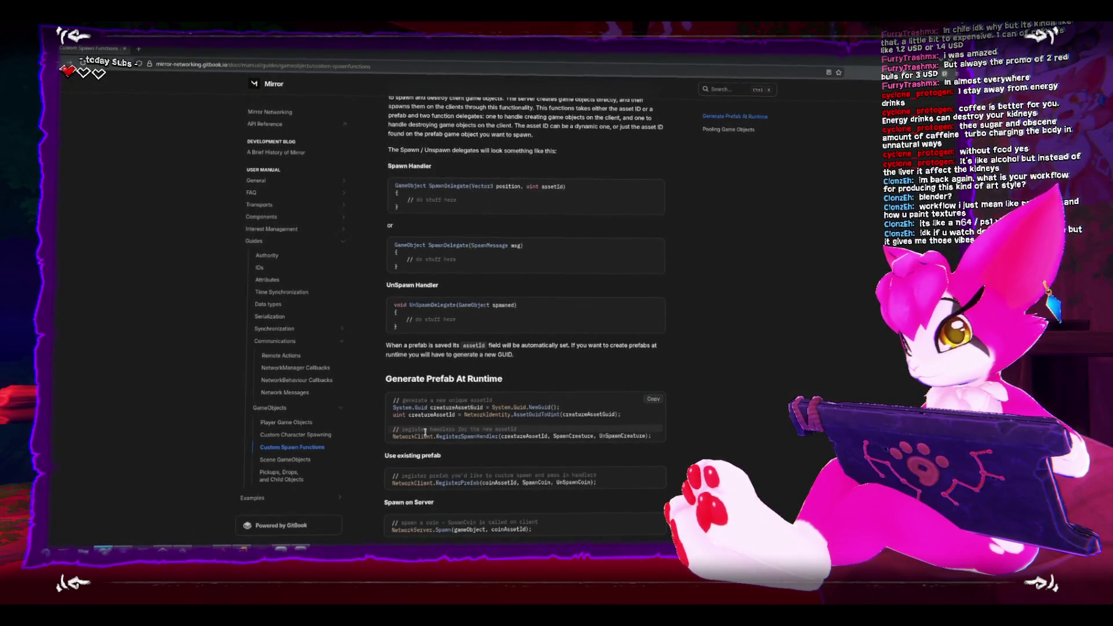
pyautogui.scroll(-1, 425, 431)
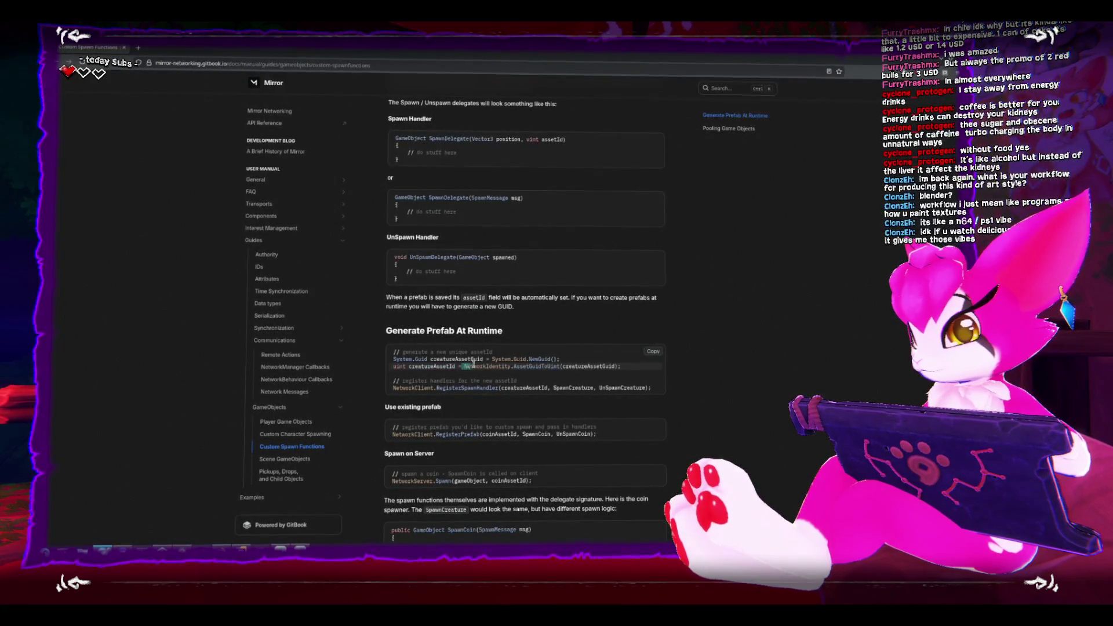
pyautogui.moveTo(543, 366); pyautogui.dragTo(573, 367)
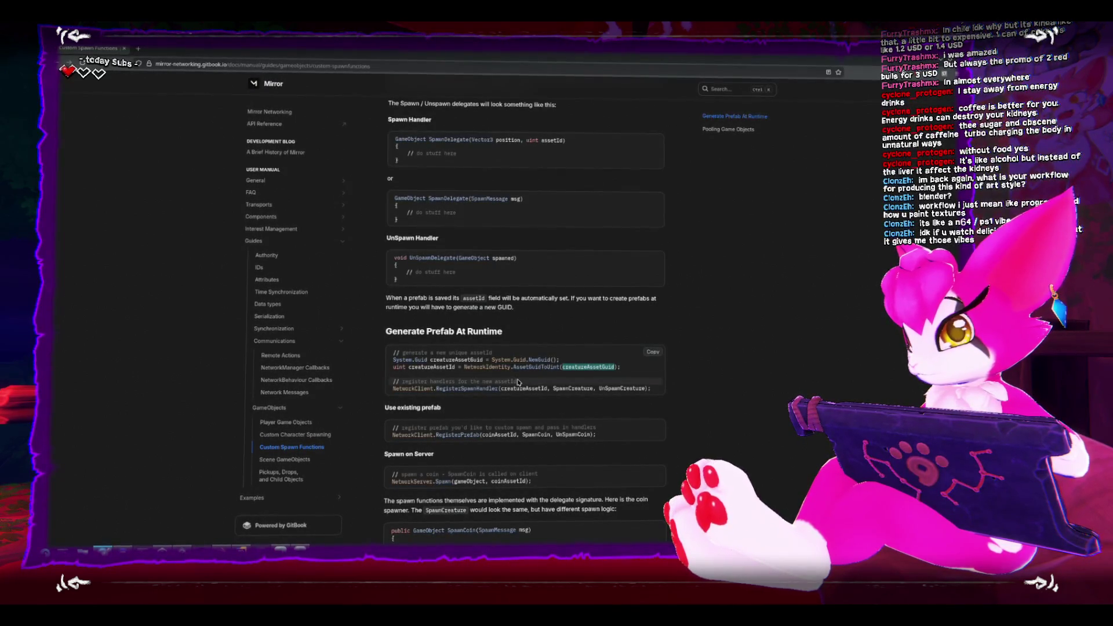
pyautogui.scroll(-4, 518, 382)
pyautogui.scroll(-2, 464, 365)
pyautogui.scroll(3, 453, 360)
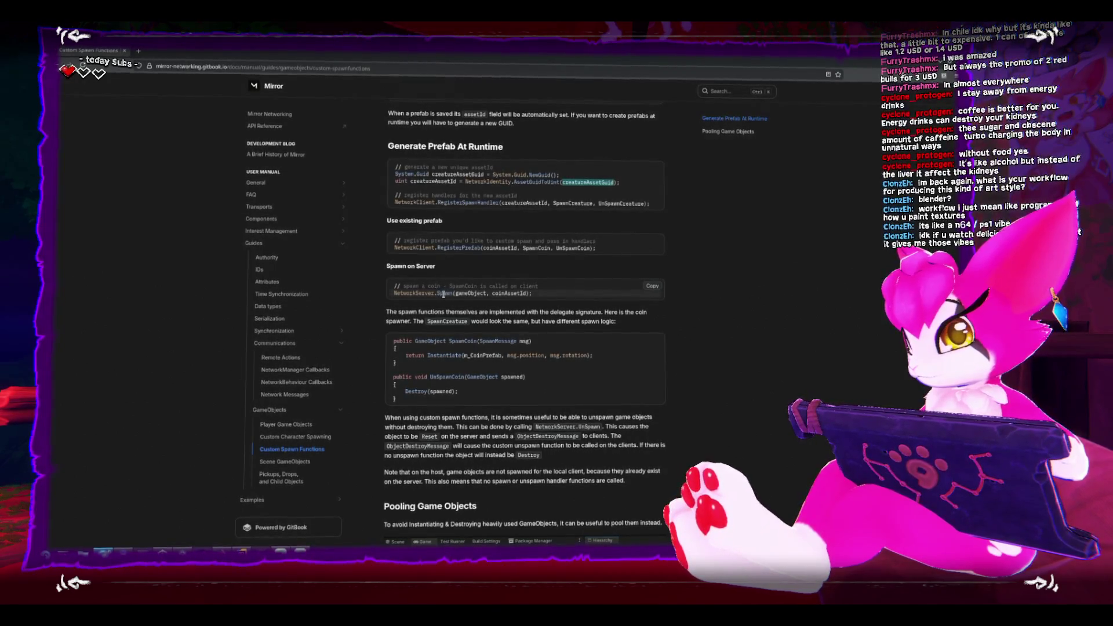
pyautogui.click(242, 551)
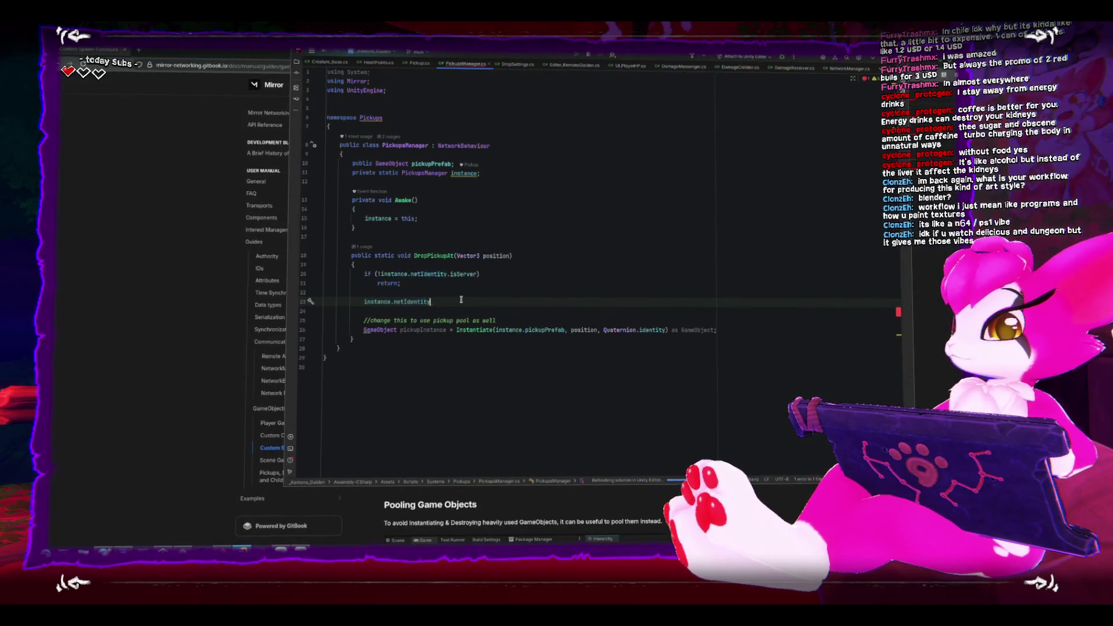
# Replace the unfinished netIdentity line with a NetworkServer. call, glancing back at the docs
pyautogui.hotkey('ctrl', 'BackSpace')
pyautogui.hotkey('ctrl', 'BackSpace')
pyautogui.hotkey('ctrl', 'BackSpace')
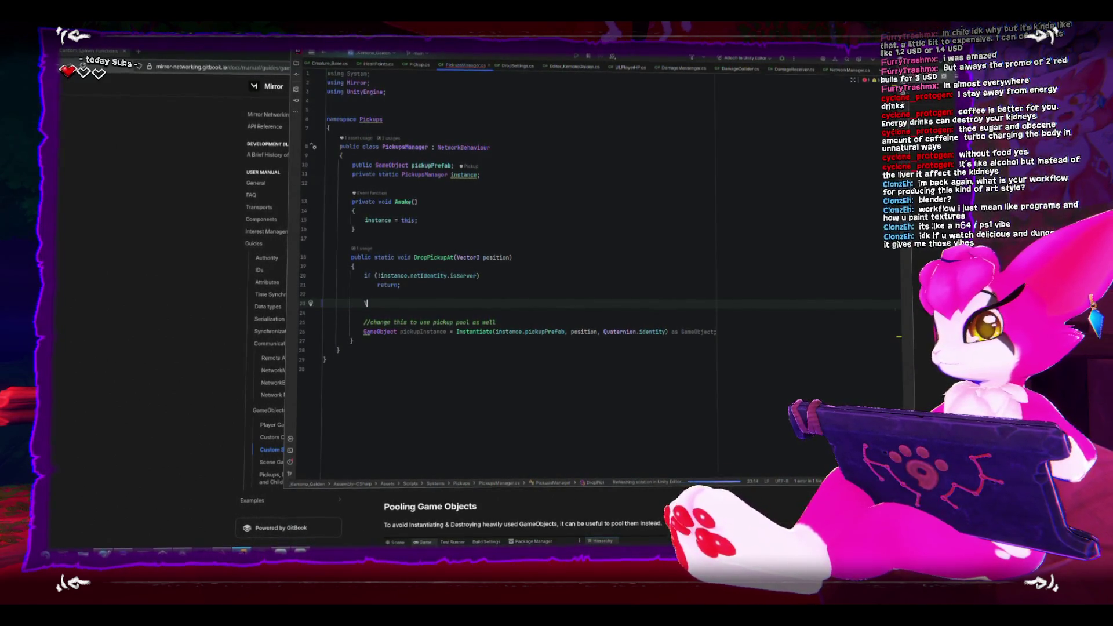
pyautogui.write('NetworkSe')
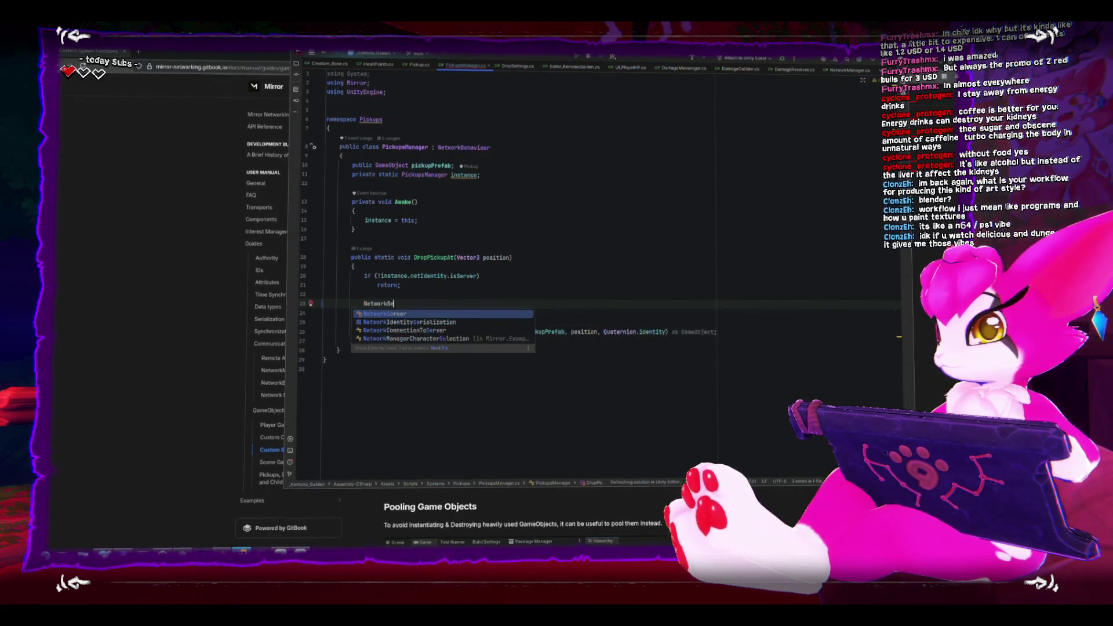
pyautogui.press('Return')
pyautogui.write('.')
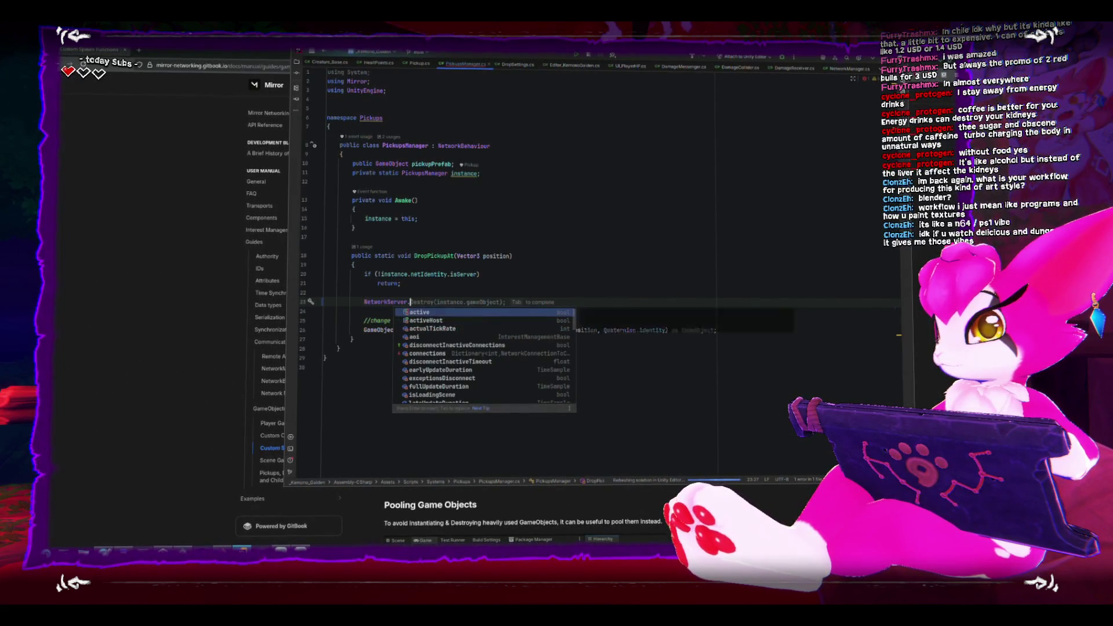
pyautogui.write('in')
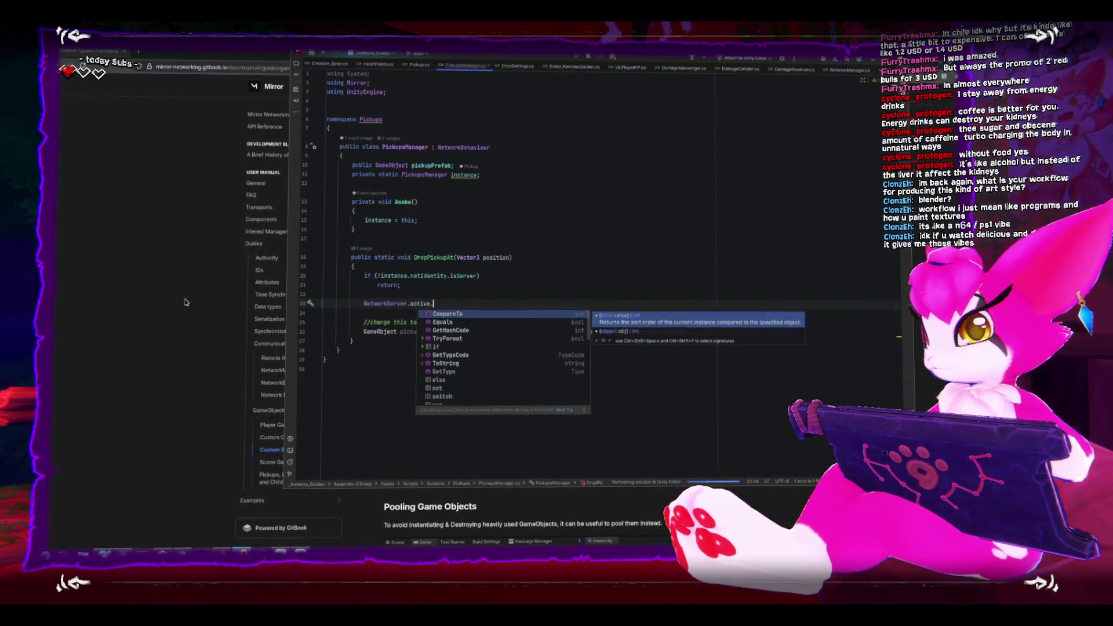
pyautogui.click(91, 309)
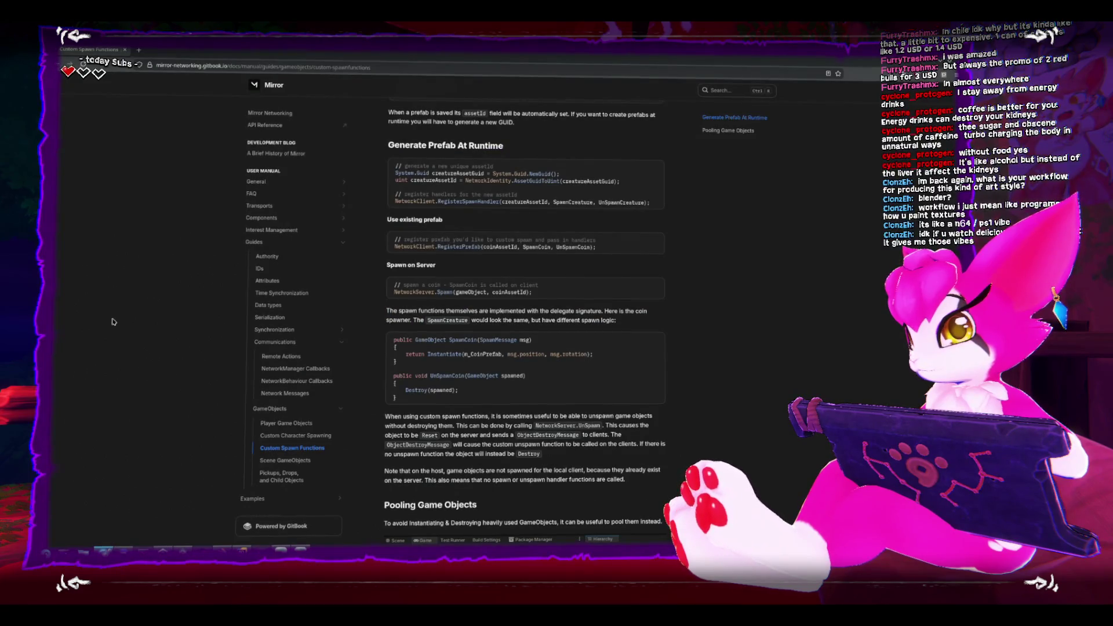
pyautogui.hotkey('alt', 'Tab')
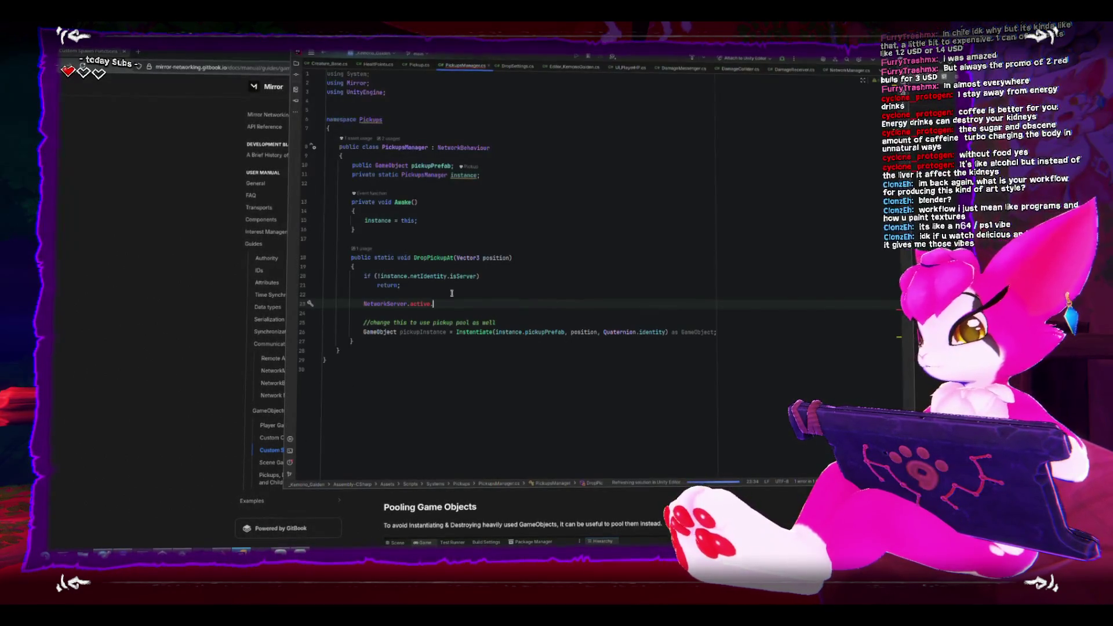
# Complete the statement as NetworkServer.SpawnObjects(); using autocomplete
pyautogui.press('BackSpace')
pyautogui.press('BackSpace')
pyautogui.press('BackSpace')
pyautogui.write('sp')
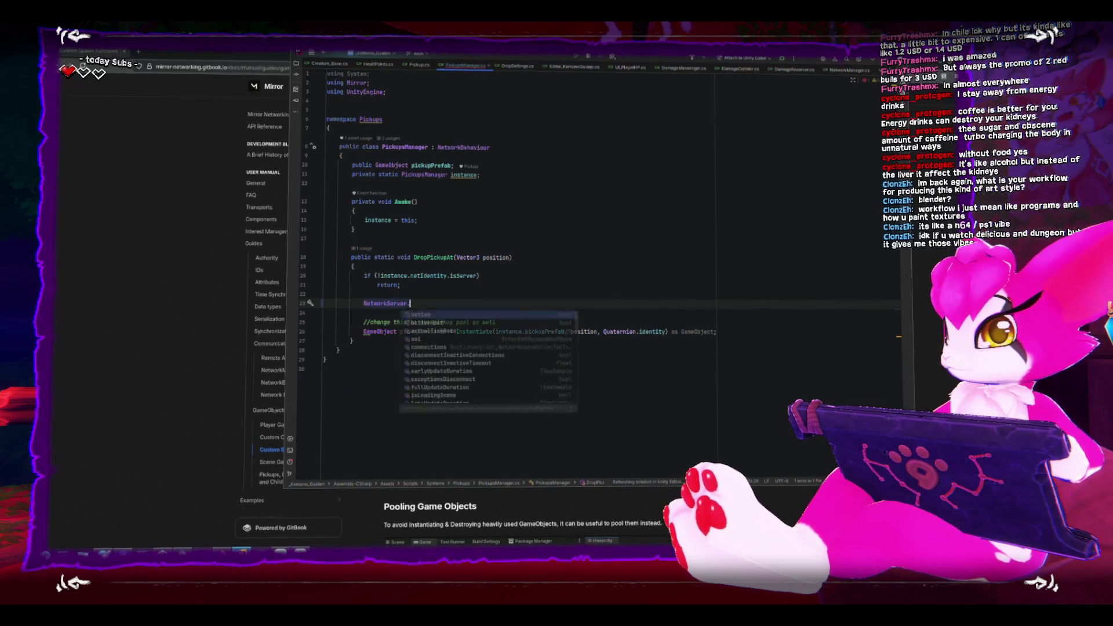
pyautogui.press('Down')
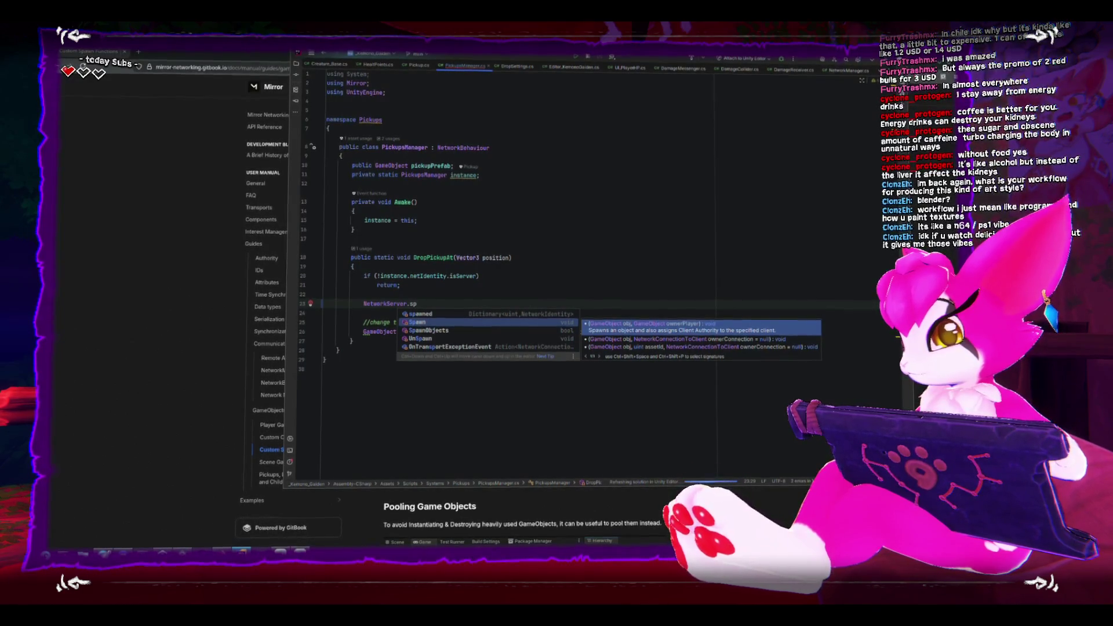
pyautogui.press('Down')
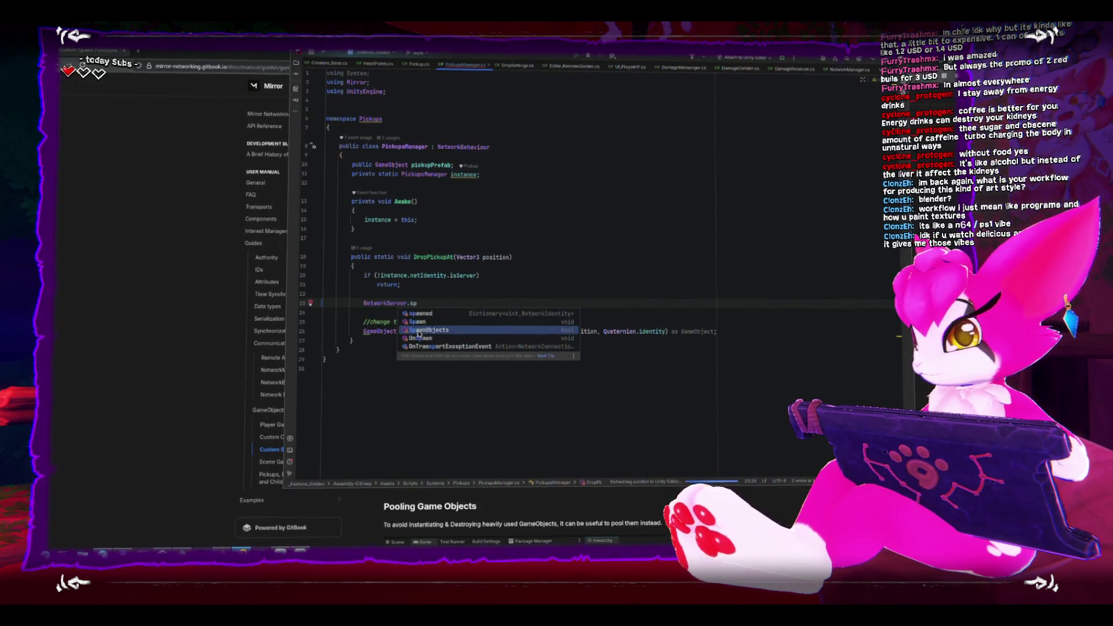
pyautogui.press('Return')
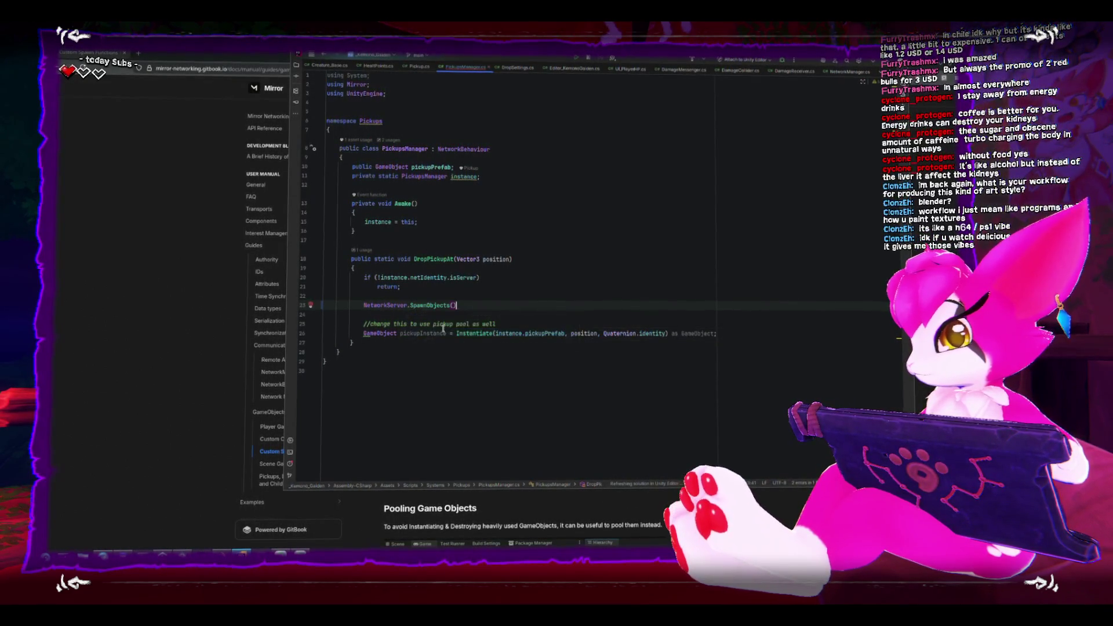
pyautogui.write(';')
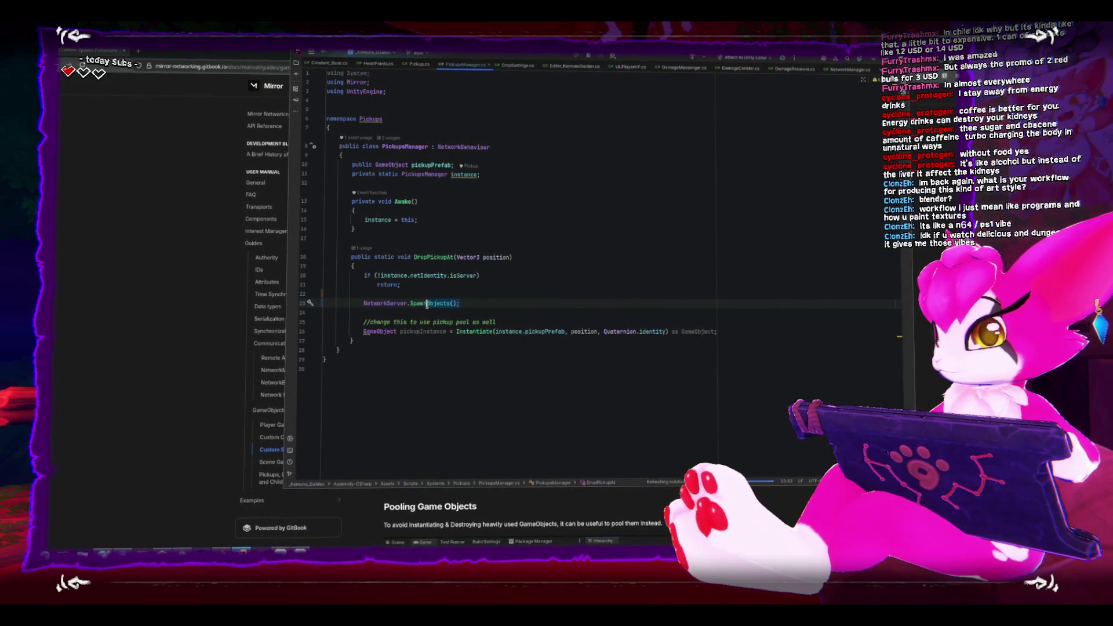
# Navigate the docs via General and Examples to the Pickups, Drops, and Child Objects guide
pyautogui.click(238, 372)
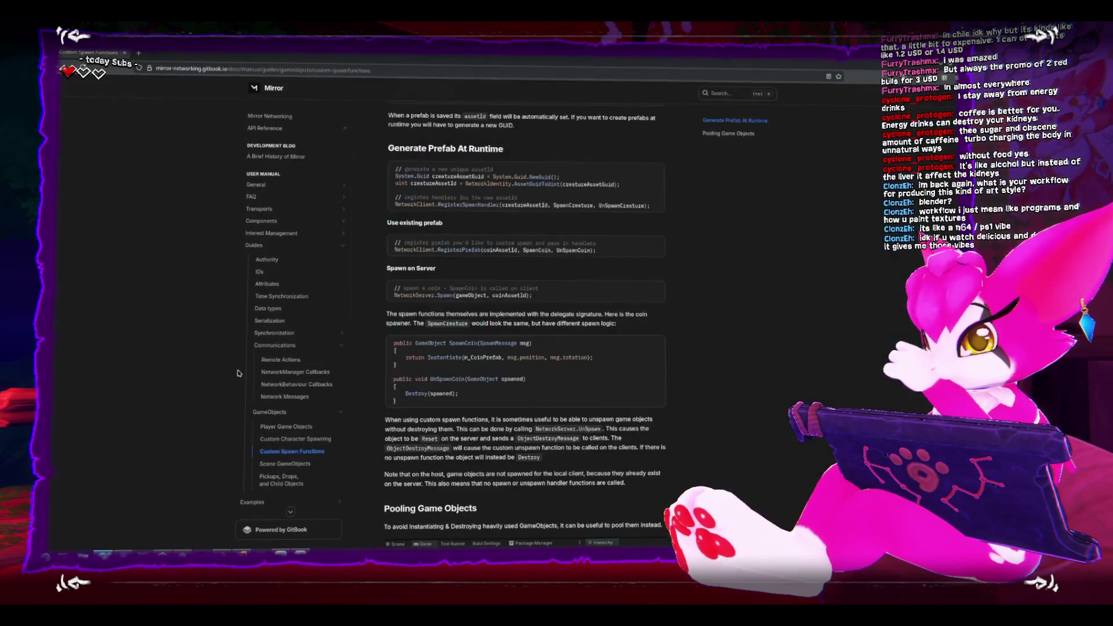
pyautogui.scroll(2, 273, 244)
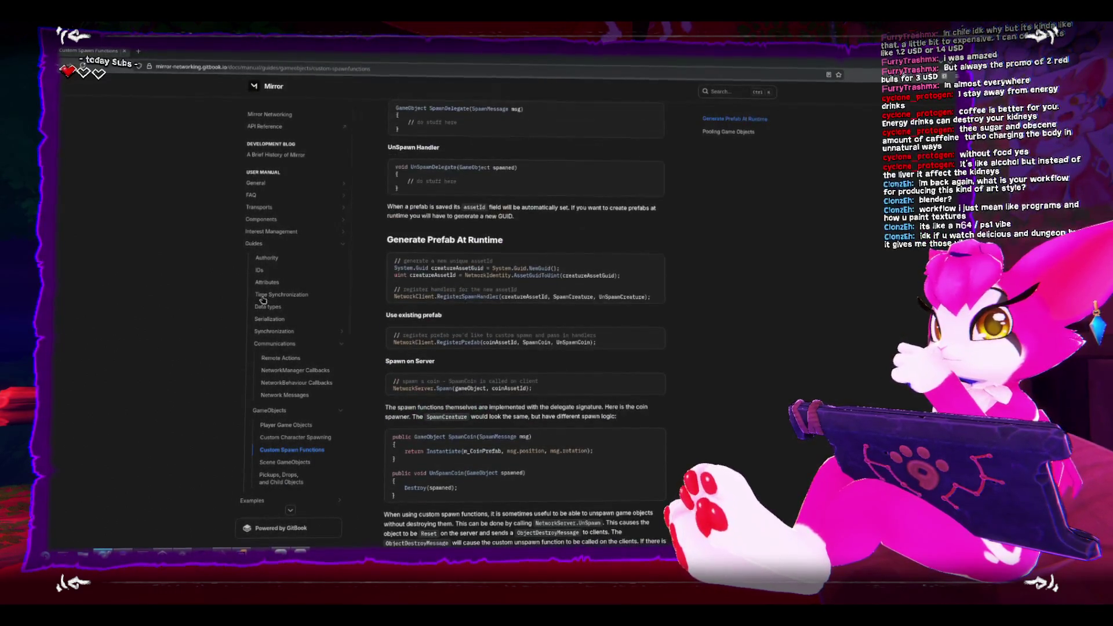
pyautogui.click(282, 188)
pyautogui.scroll(-3, 273, 308)
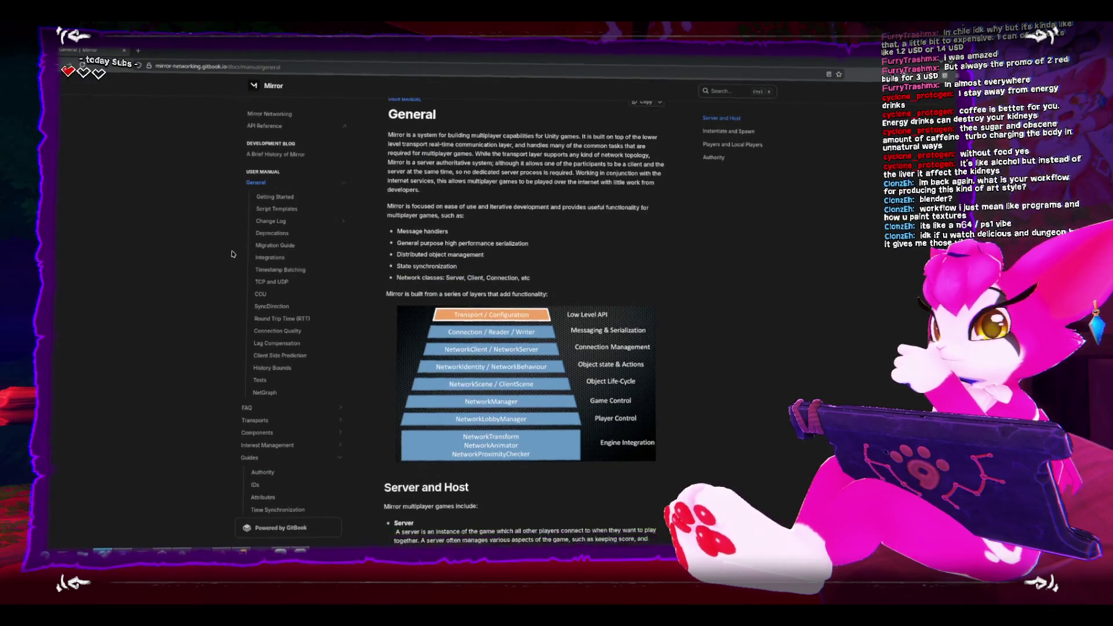
pyautogui.scroll(-10, 269, 330)
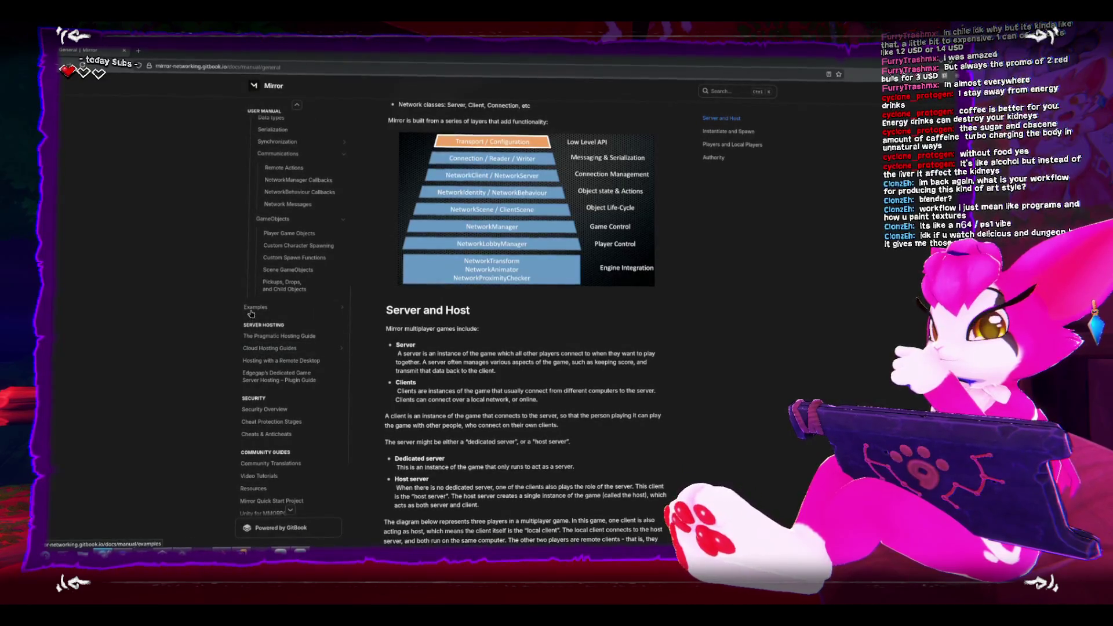
pyautogui.click(256, 307)
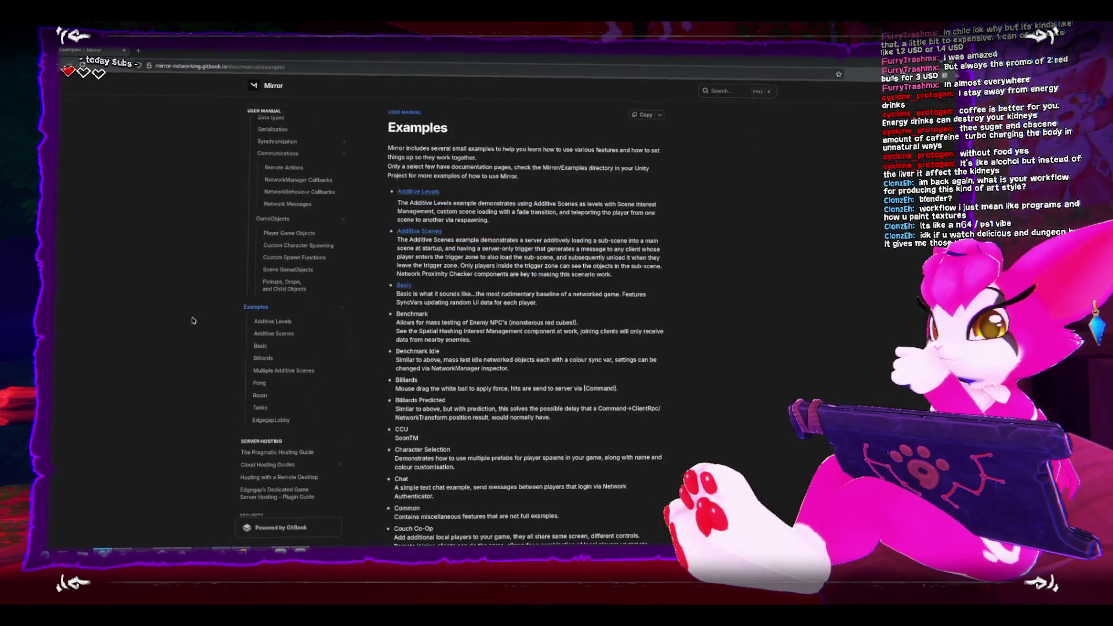
pyautogui.click(277, 286)
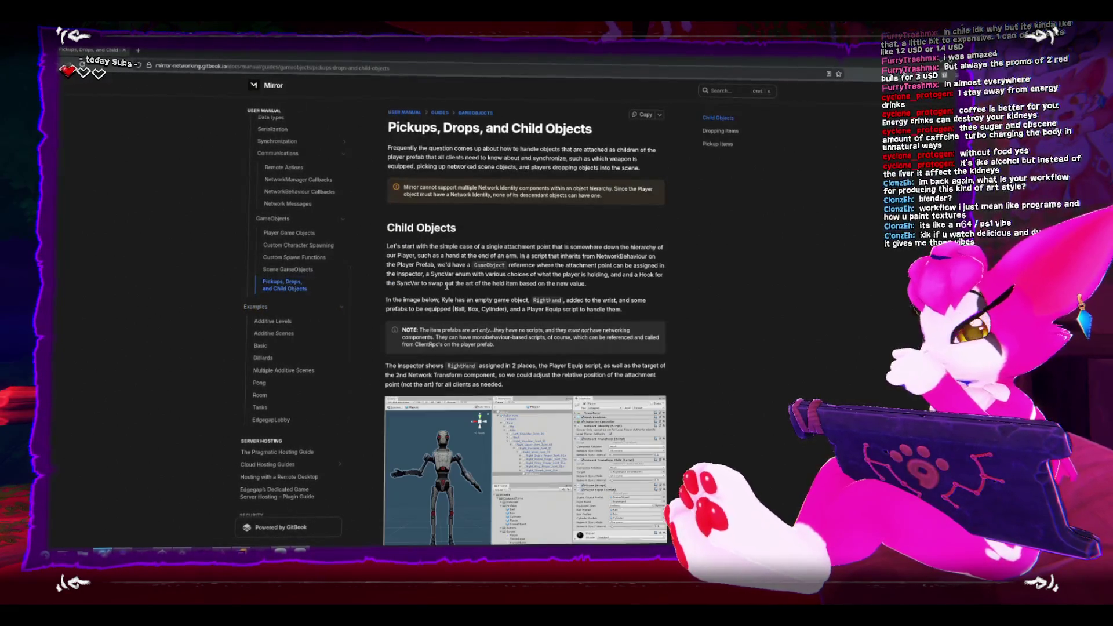
# Read the Dropping Items CmdDropItem example, then return to the PickupsManager script
pyautogui.scroll(-7, 446, 285)
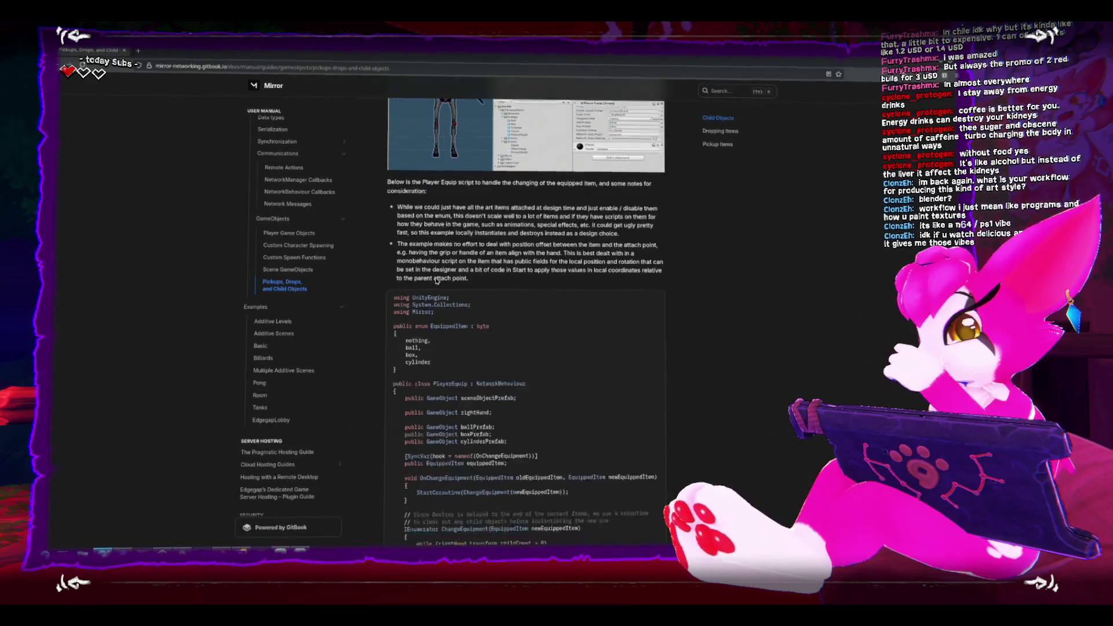
pyautogui.scroll(-1, 438, 281)
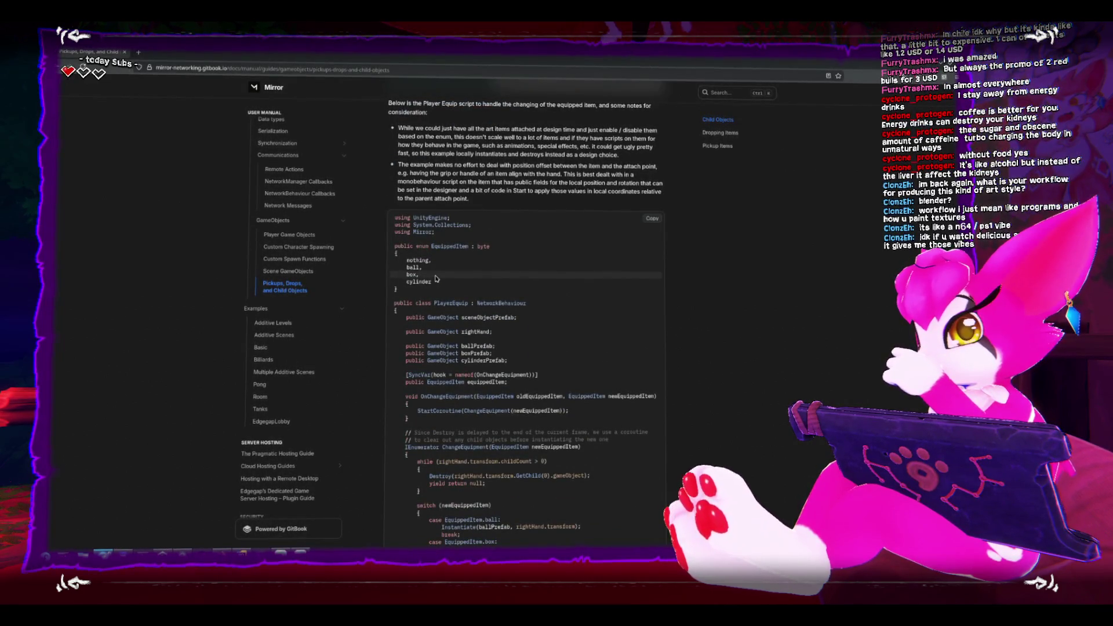
pyautogui.scroll(2, 436, 279)
pyautogui.scroll(-7, 434, 276)
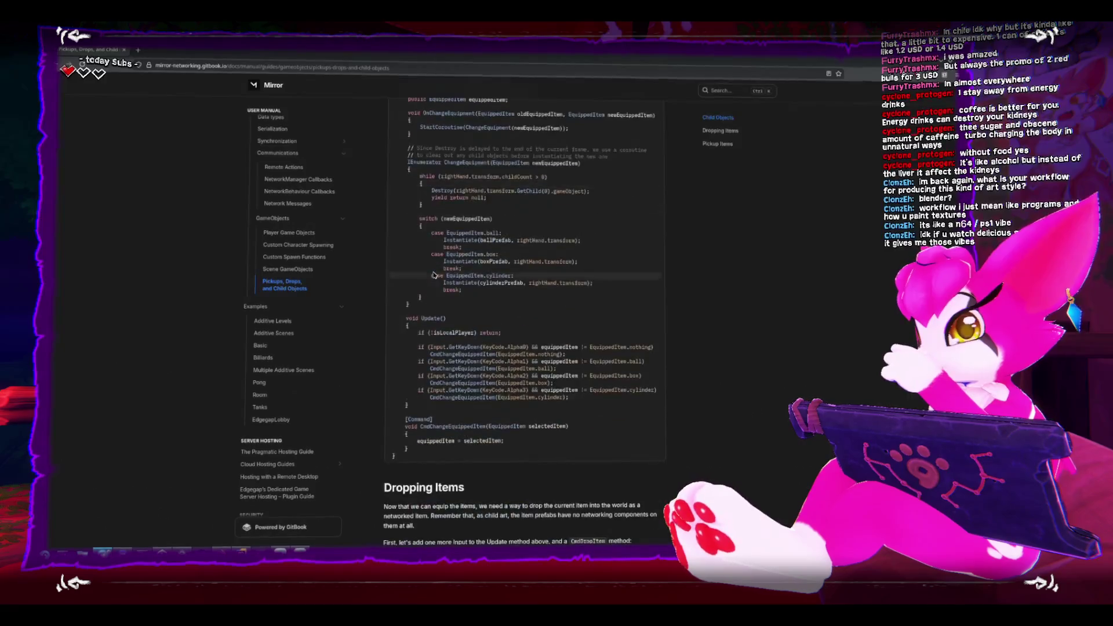
pyautogui.scroll(-5, 433, 275)
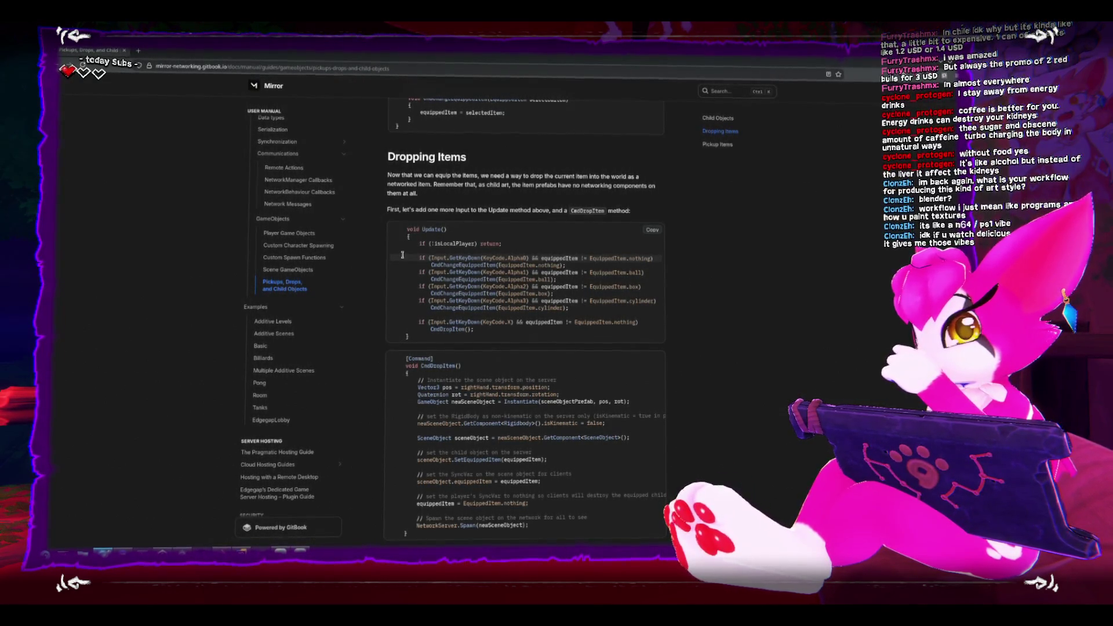
pyautogui.scroll(-1, 408, 256)
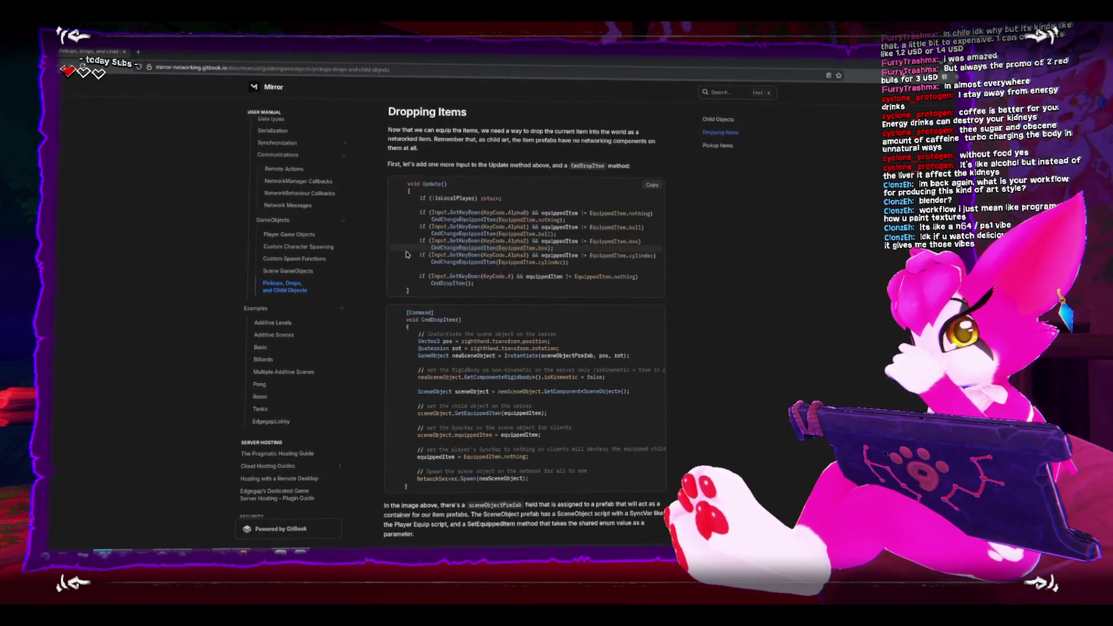
pyautogui.scroll(-2, 408, 255)
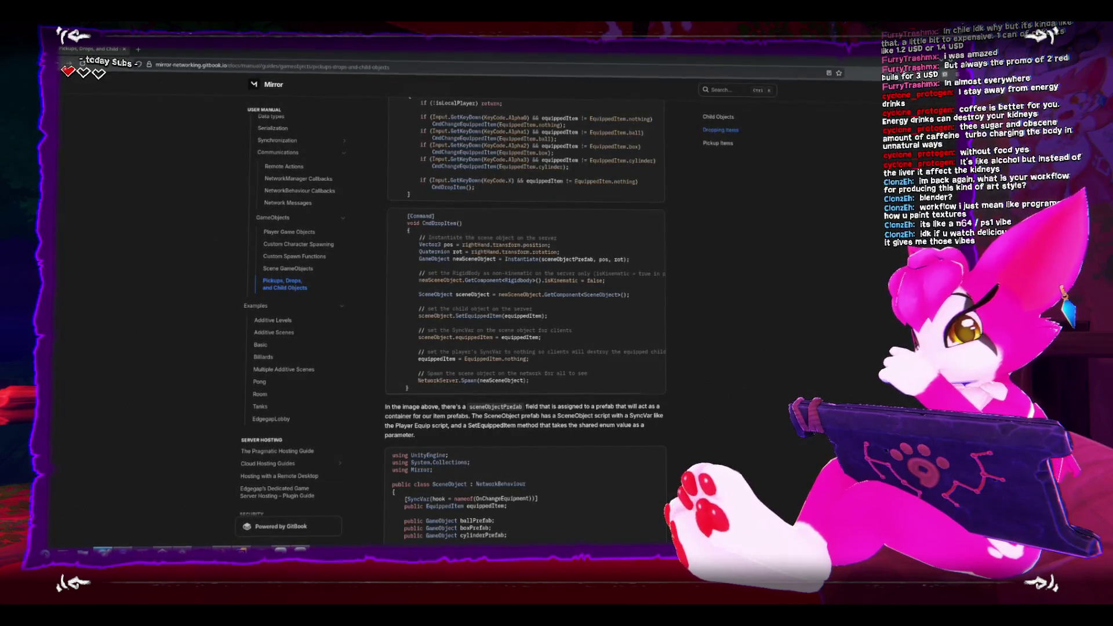
pyautogui.hotkey('alt', 'Tab')
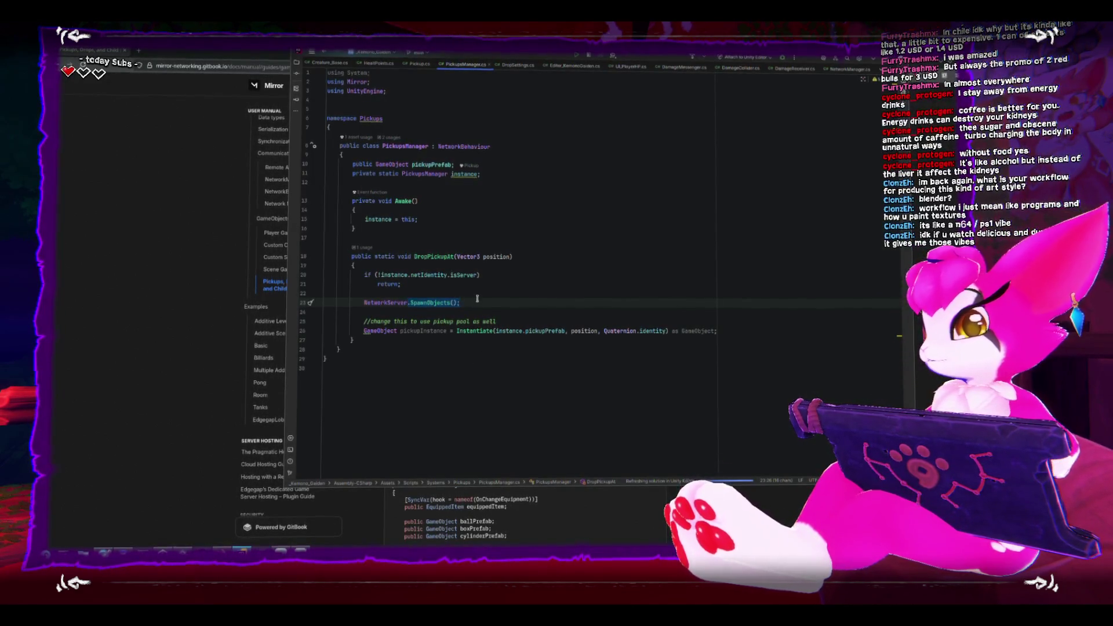
# Replace SpawnObjects() with Spawn(instance.pickupPrefab) in DropPickupAt
pyautogui.click(415, 304)
pyautogui.click(491, 305)
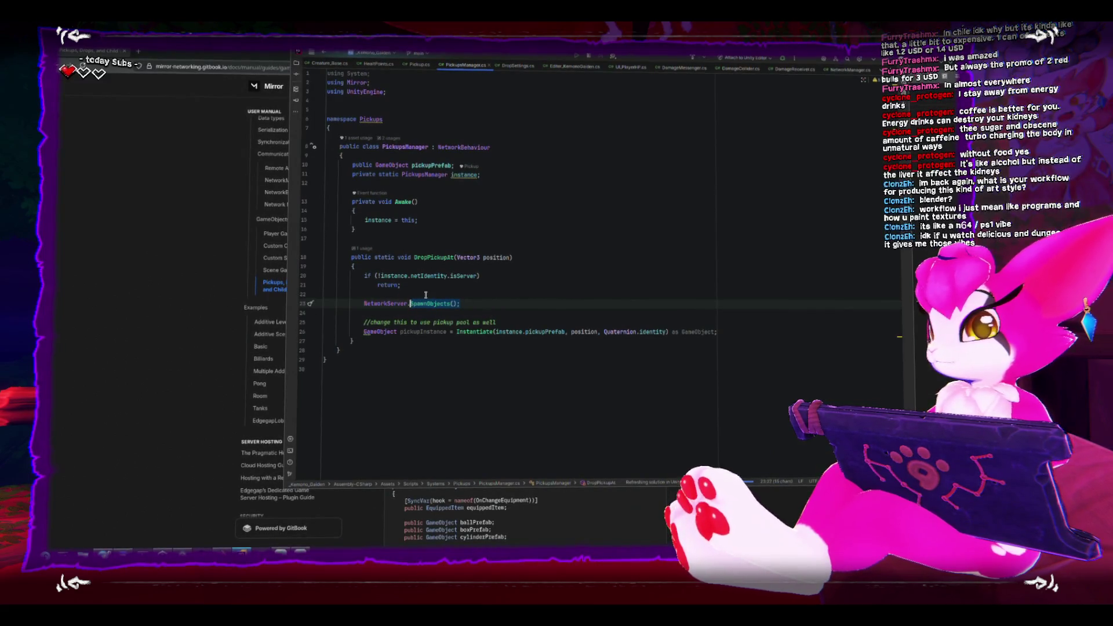
pyautogui.press('BackSpace')
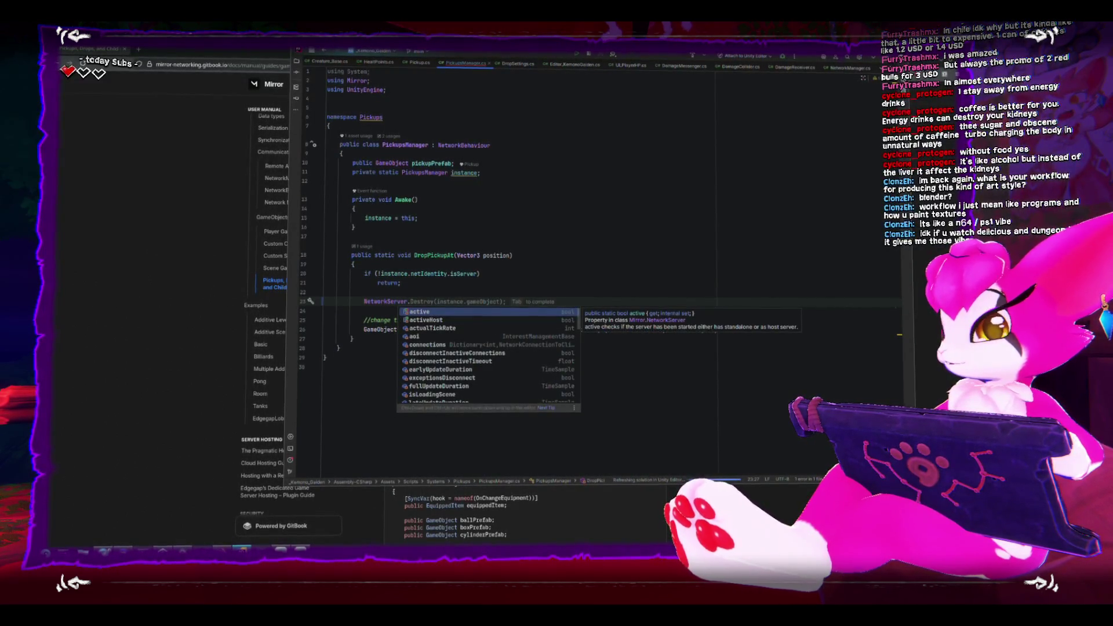
pyautogui.write('Spawn')
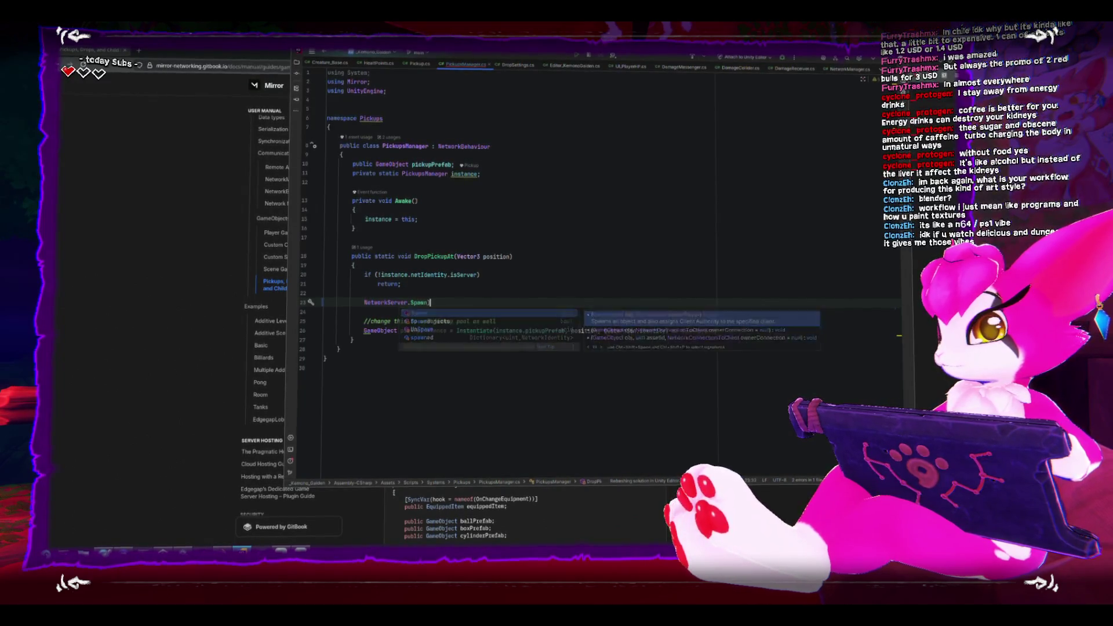
pyautogui.write('(pic')
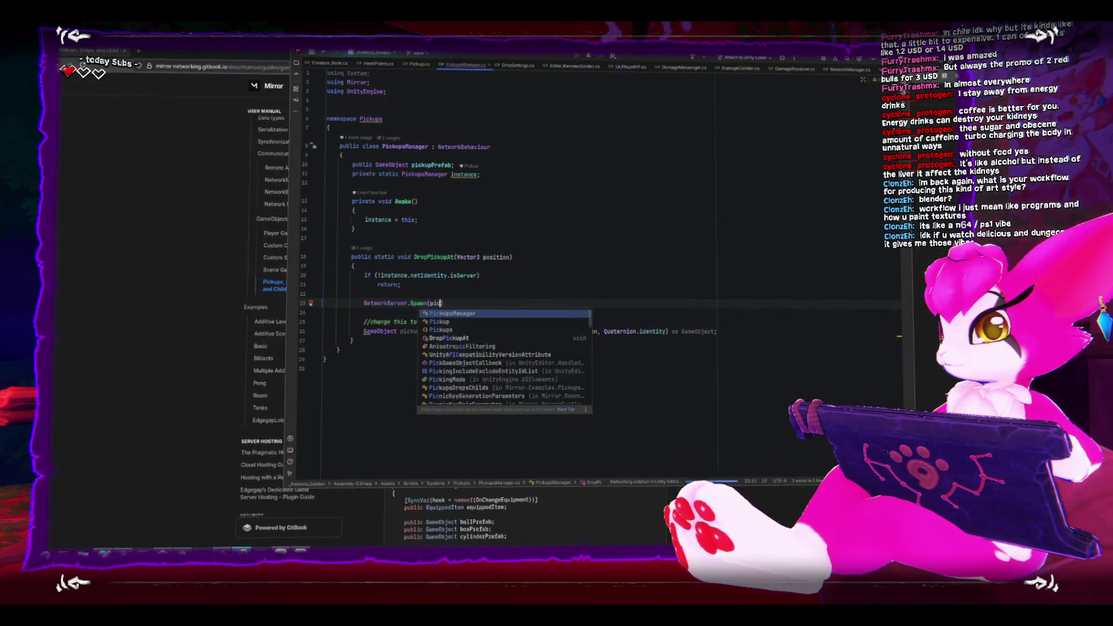
pyautogui.write('kupP')
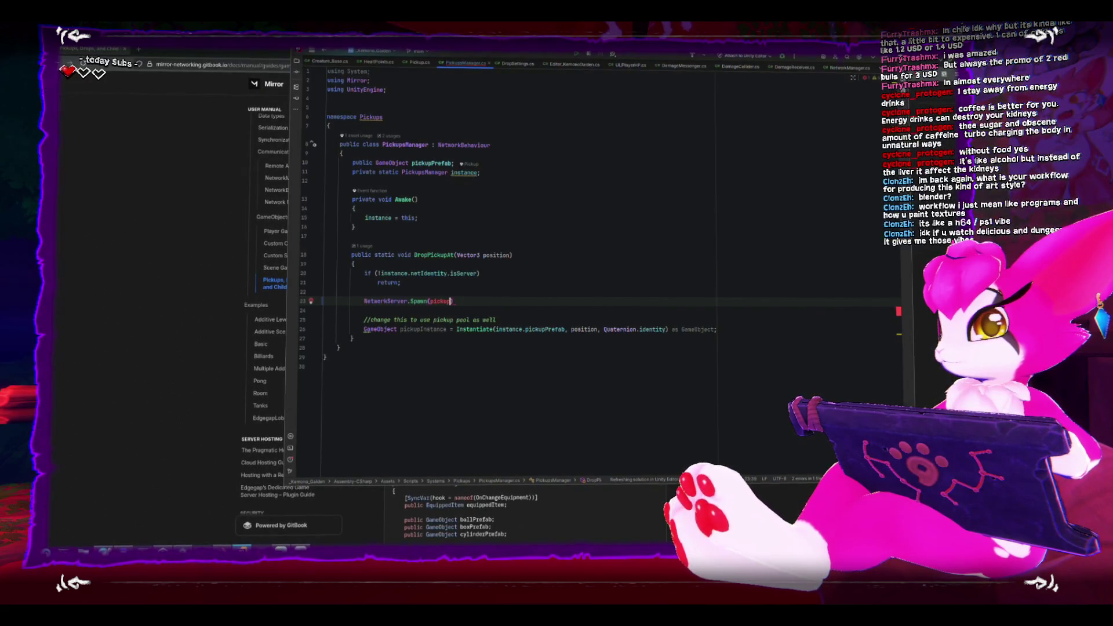
pyautogui.write('instance.pickupPrefab')
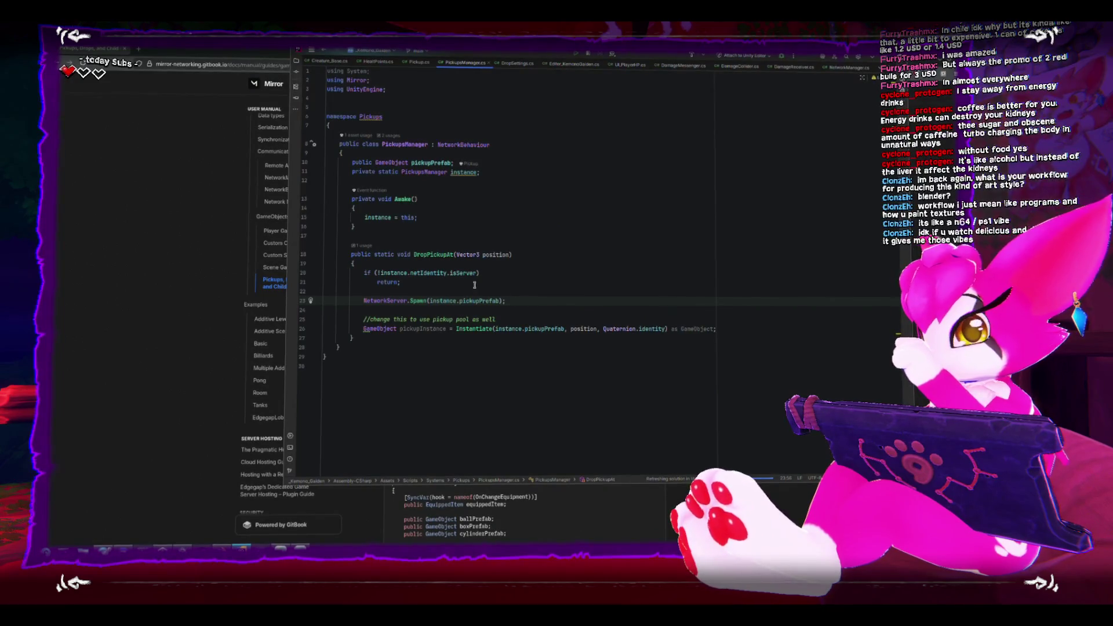
# Comment out the old Instantiate line and add a blank line below the Spawn call
pyautogui.click(363, 329)
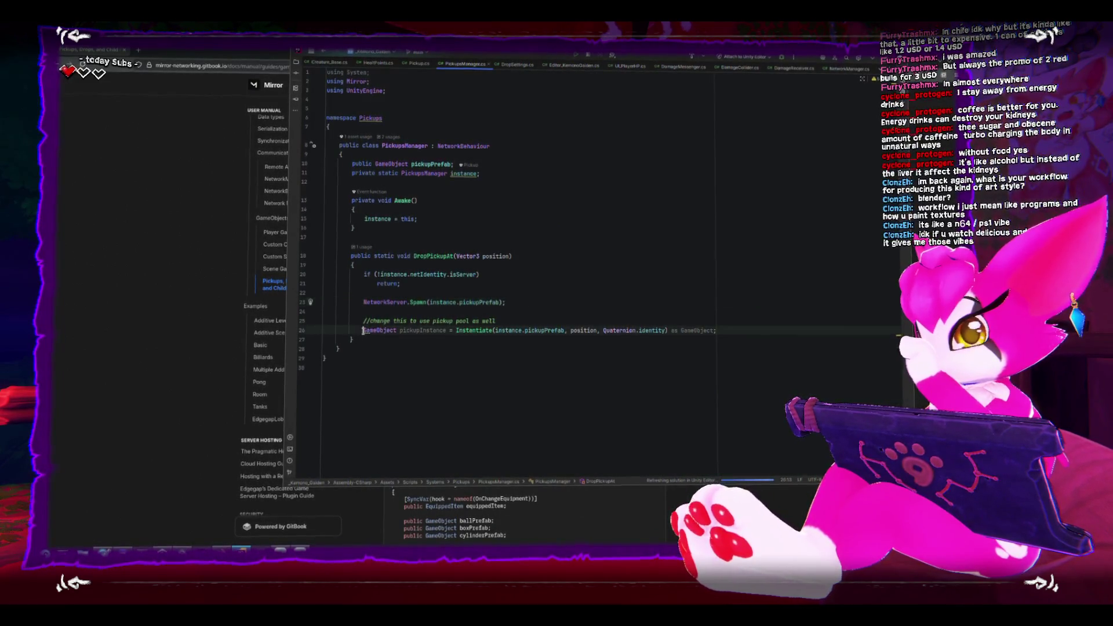
pyautogui.write('//')
pyautogui.press('Up')
pyautogui.press('Up')
pyautogui.press('Up')
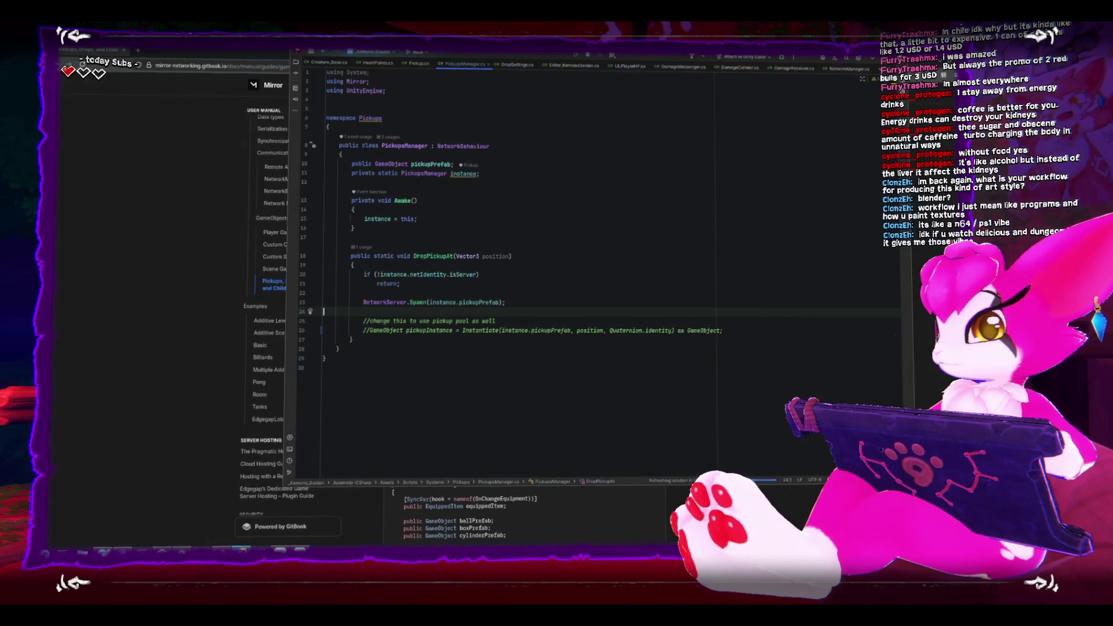
pyautogui.press('End')
pyautogui.press('Return')
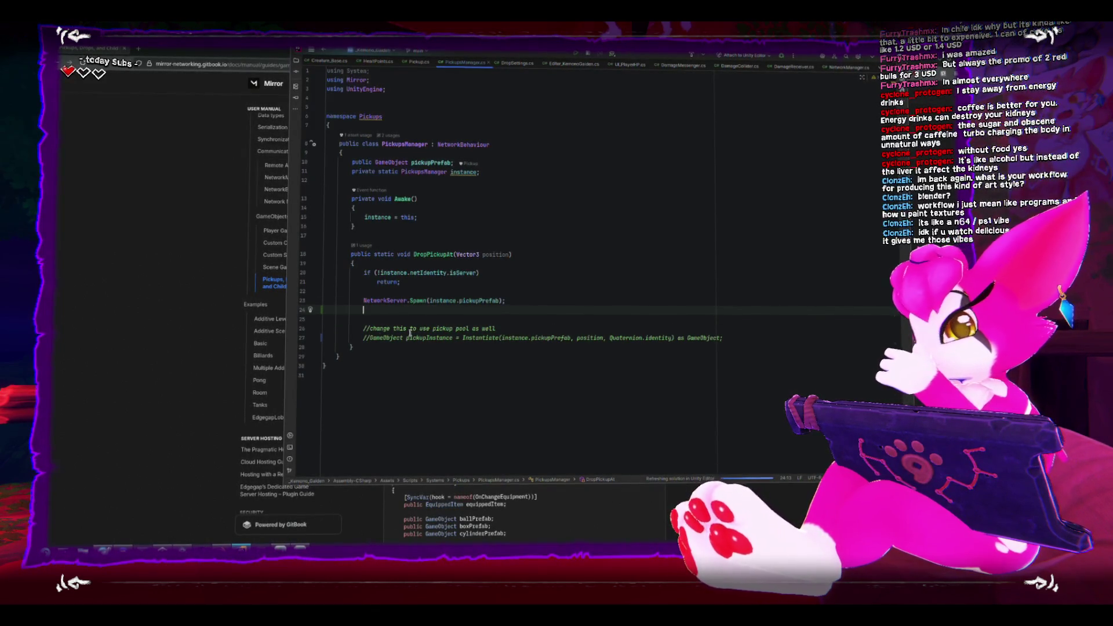
pyautogui.click(171, 341)
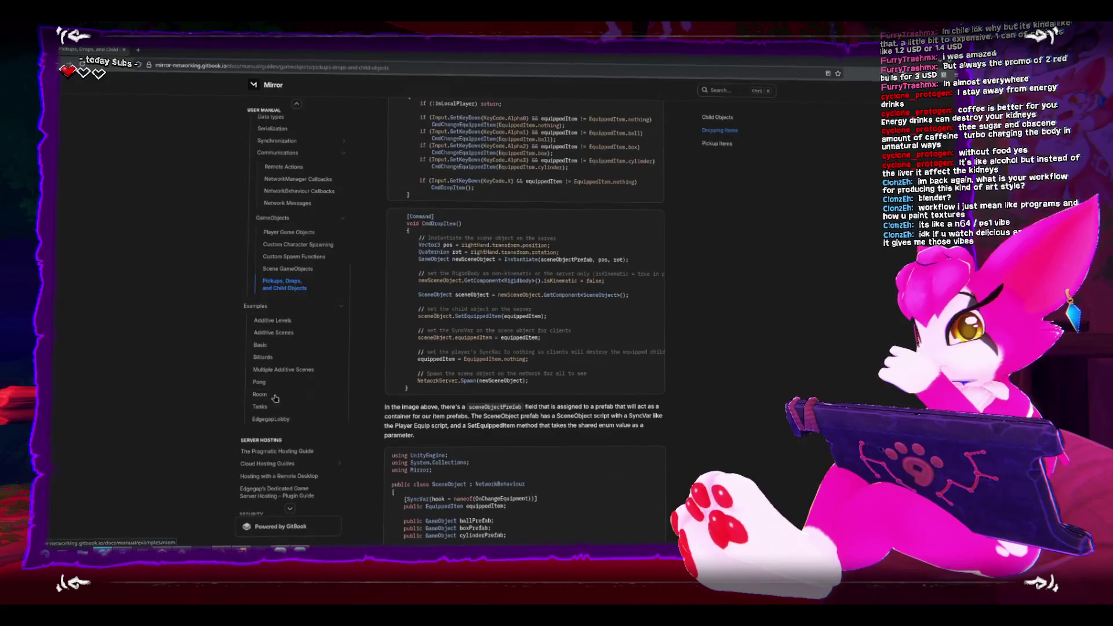
pyautogui.scroll(-5, 411, 410)
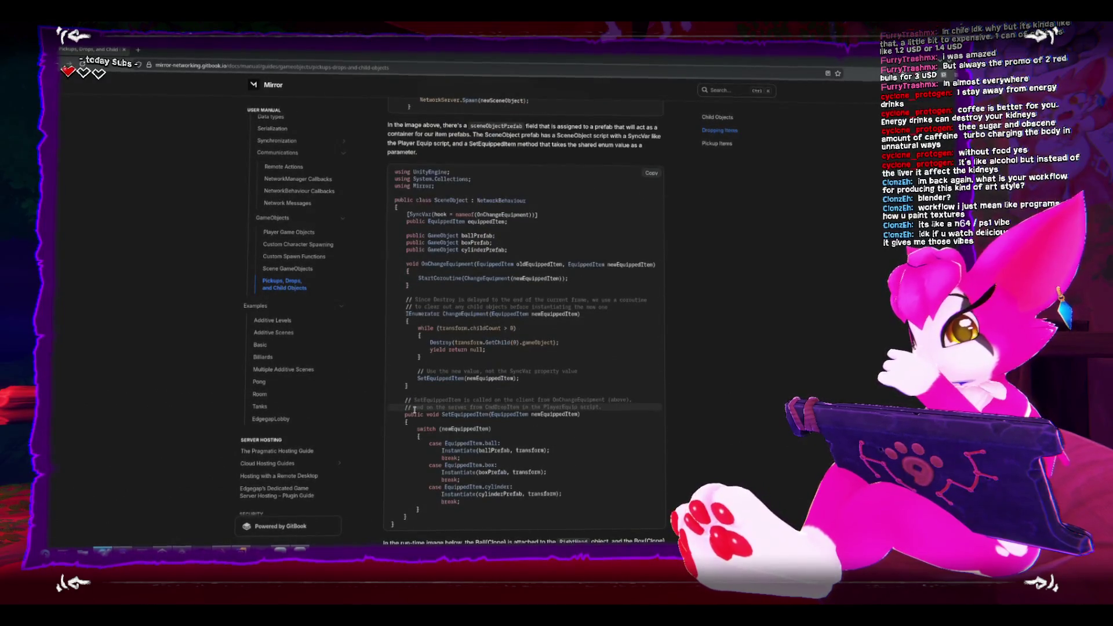
pyautogui.scroll(-3, 412, 410)
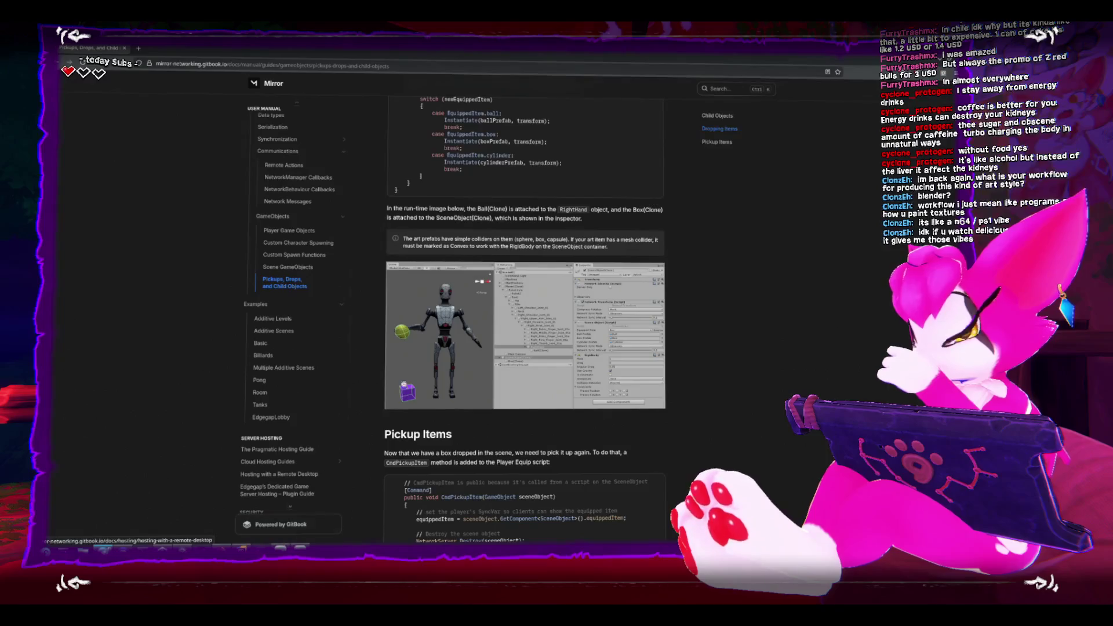
pyautogui.scroll(5, 412, 380)
pyautogui.scroll(2, 411, 380)
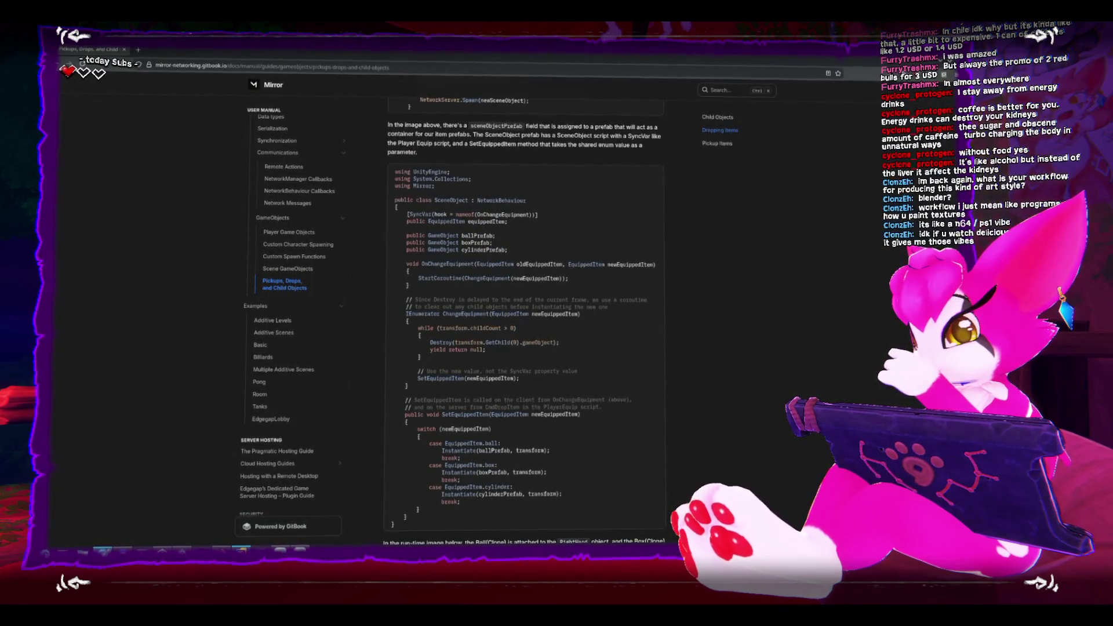
pyautogui.hotkey('alt', 'Tab')
pyautogui.press('Up')
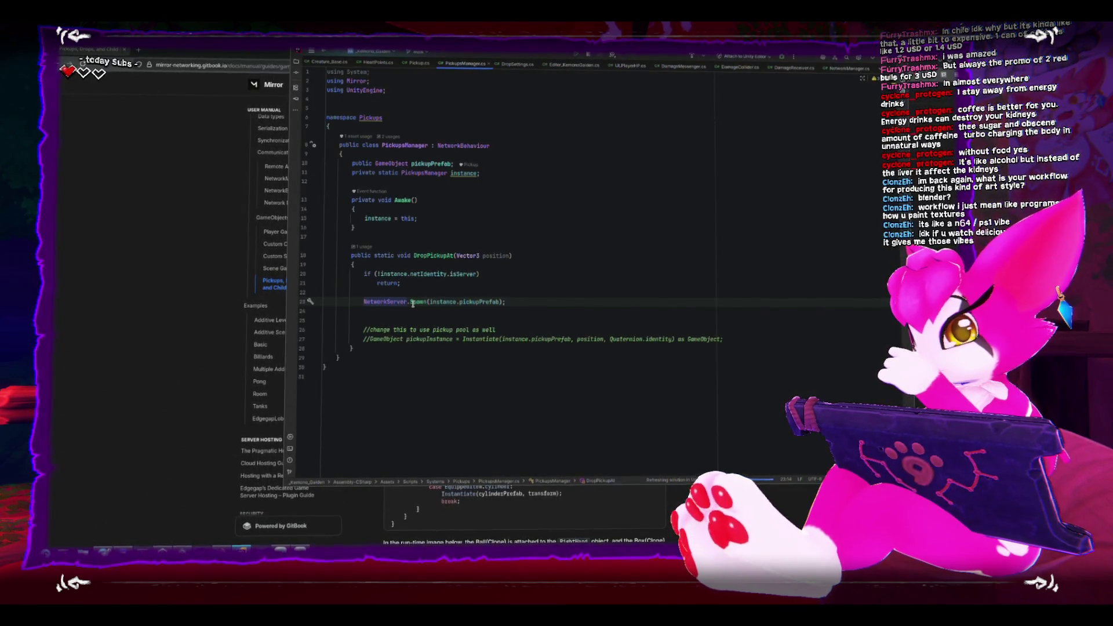
# Show the NetworkServer.Spawn quick documentation, then go back to the Mirror docs
pyautogui.moveTo(413, 302)
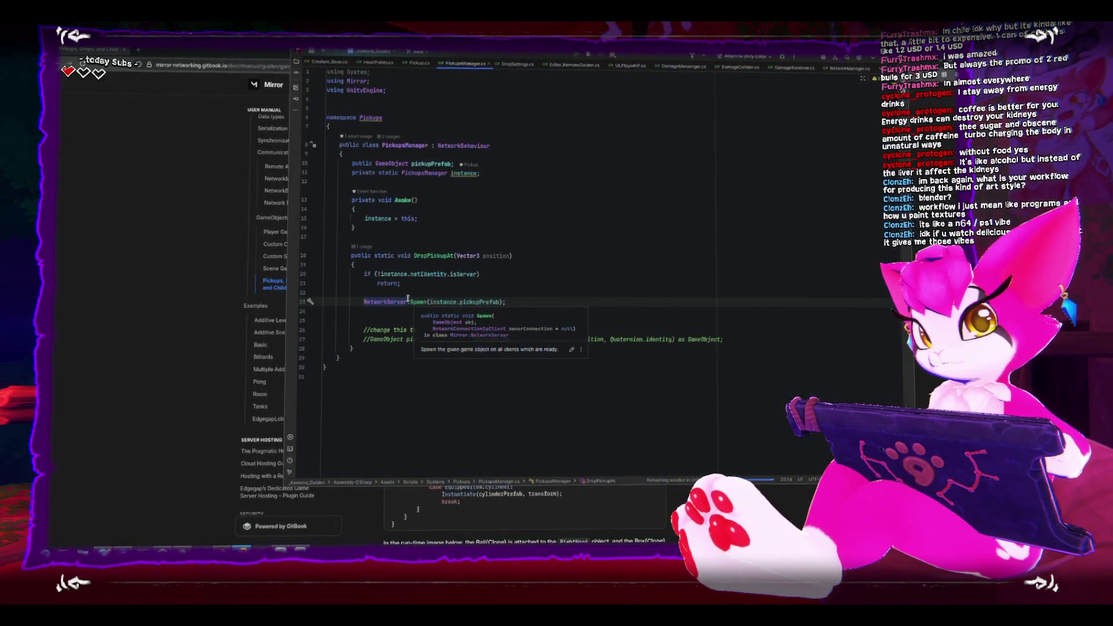
pyautogui.click(417, 312)
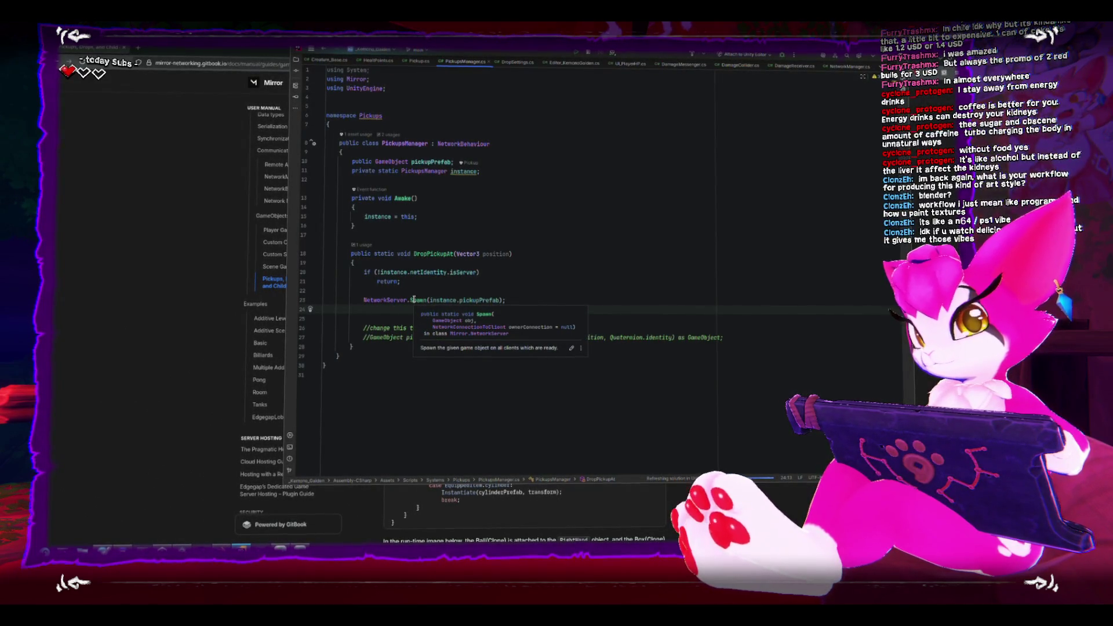
pyautogui.click(168, 313)
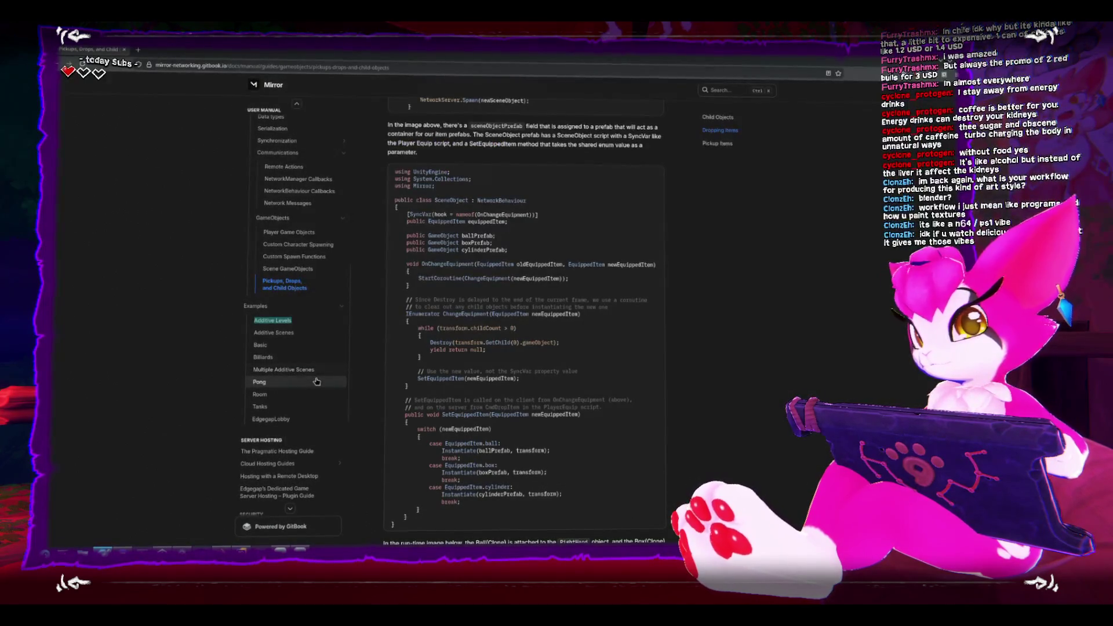
pyautogui.scroll(-3, 439, 397)
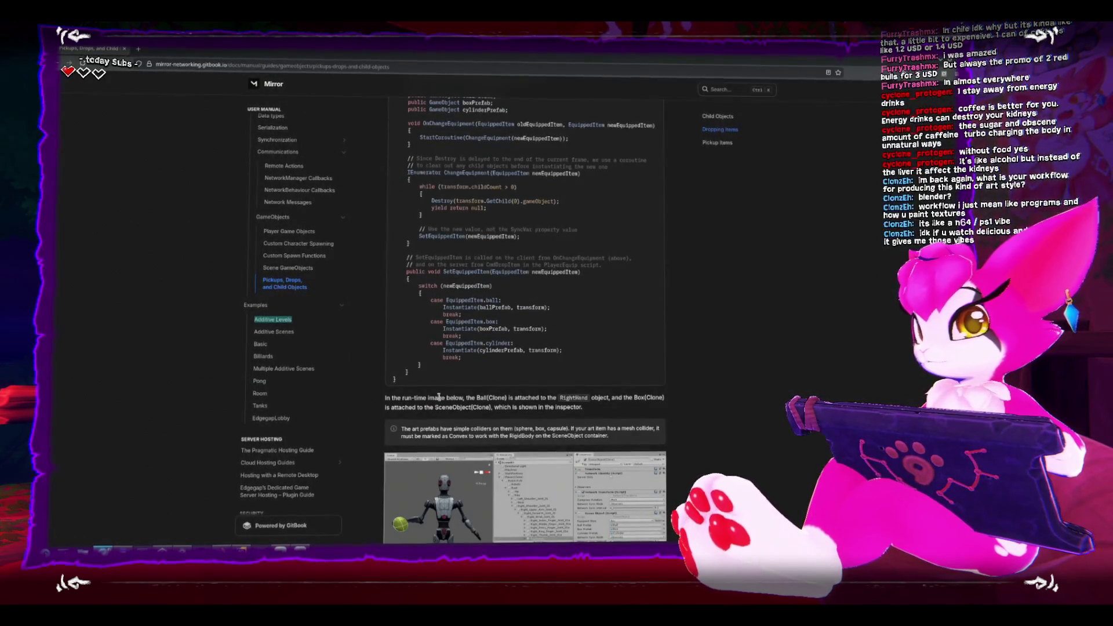
pyautogui.scroll(-5, 435, 397)
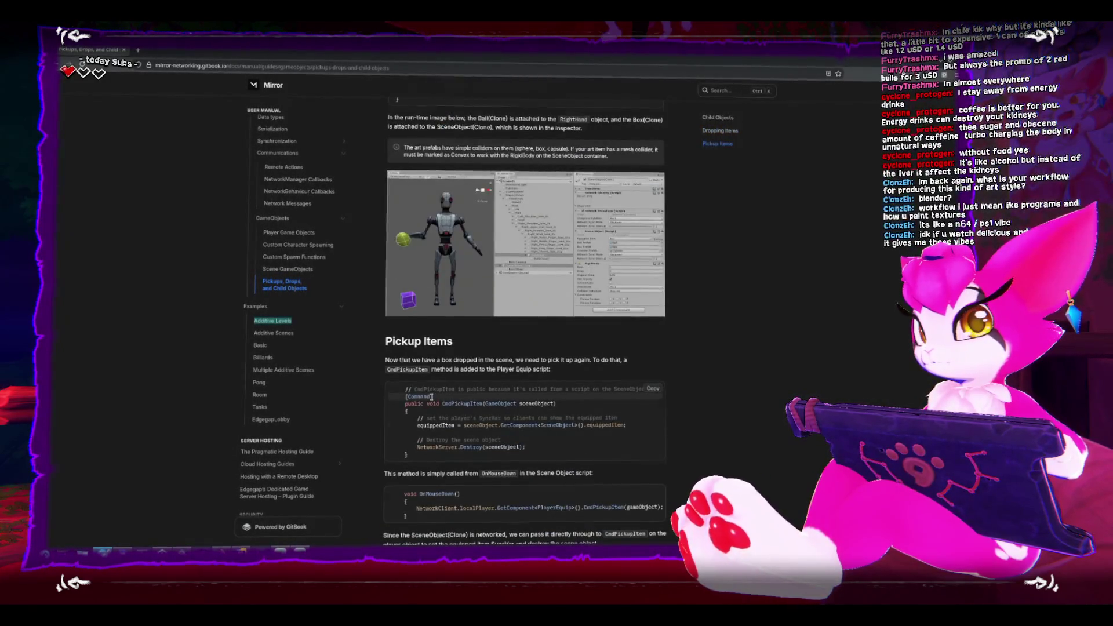
pyautogui.scroll(-10, 432, 396)
pyautogui.scroll(3, 431, 395)
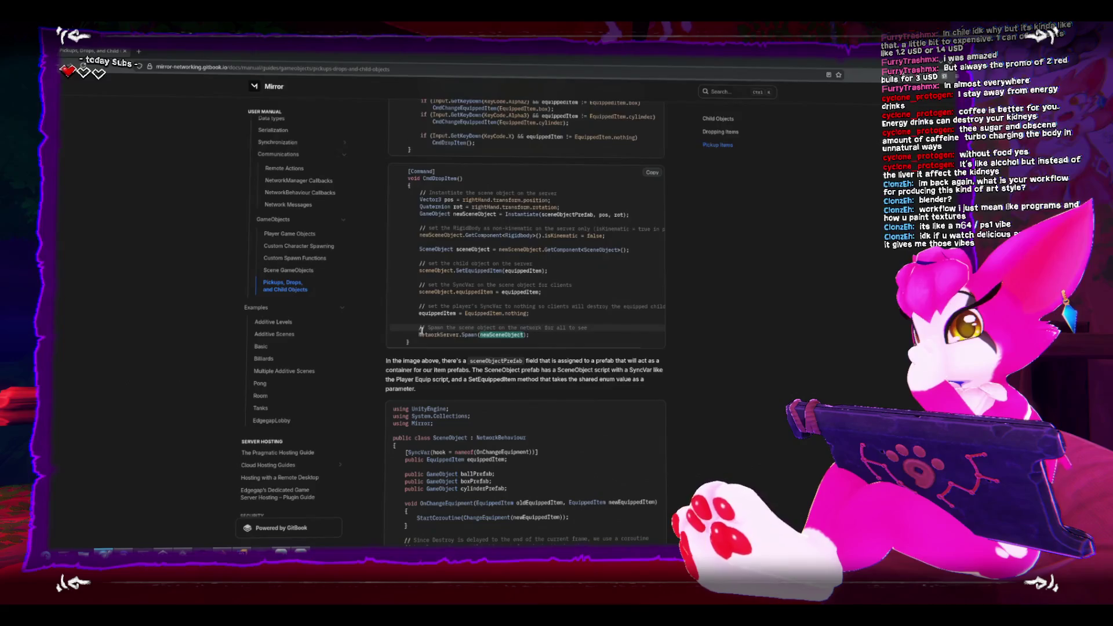
pyautogui.click(545, 337)
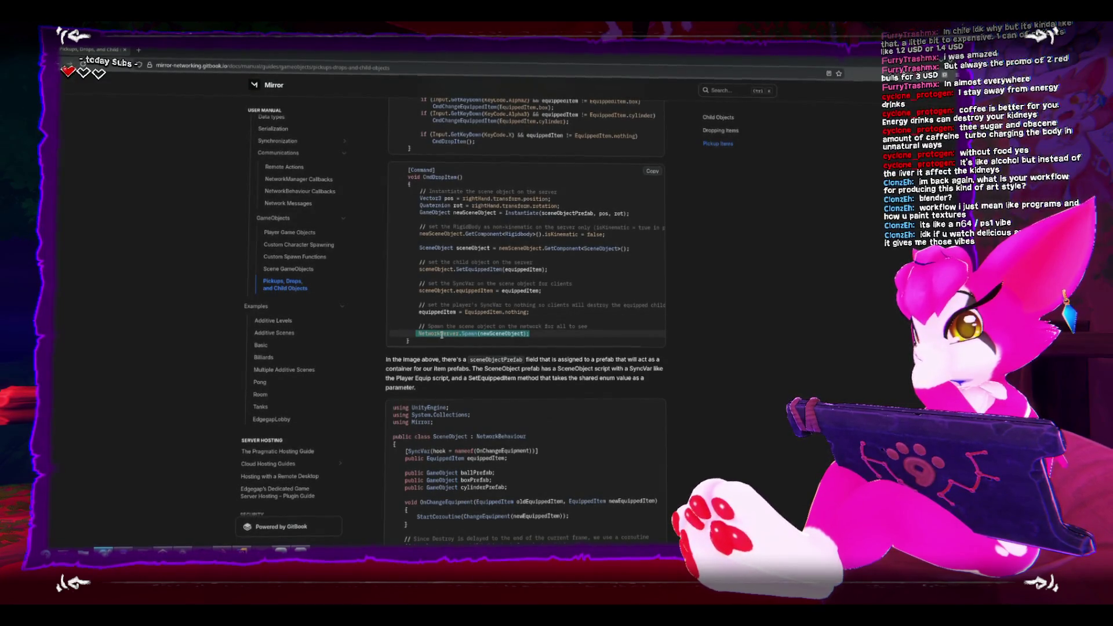
pyautogui.scroll(-1, 442, 336)
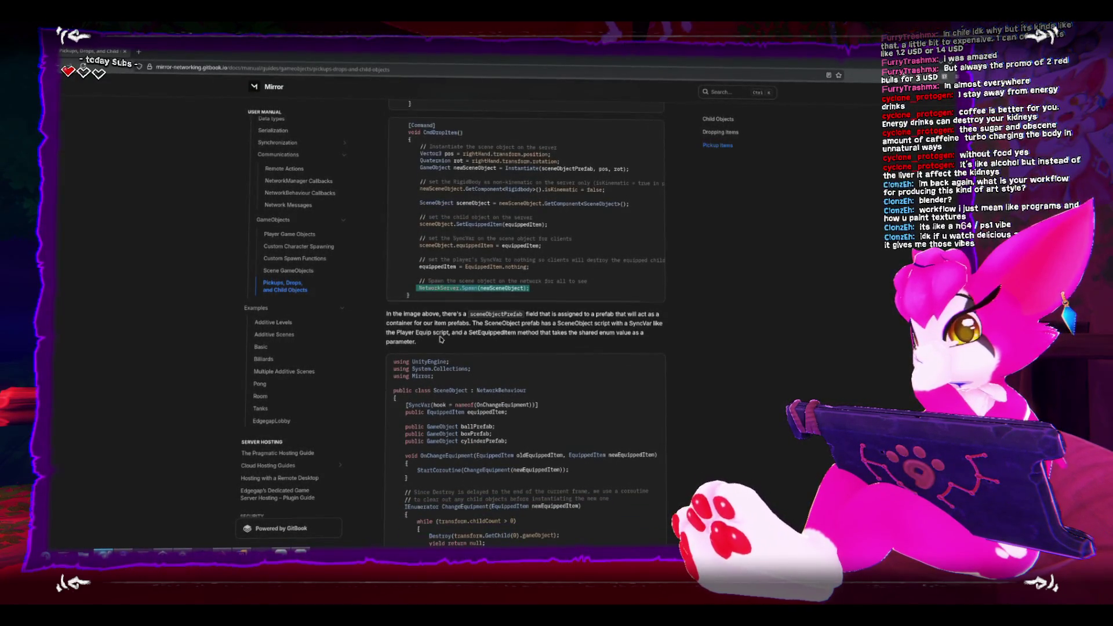
pyautogui.scroll(-1, 439, 335)
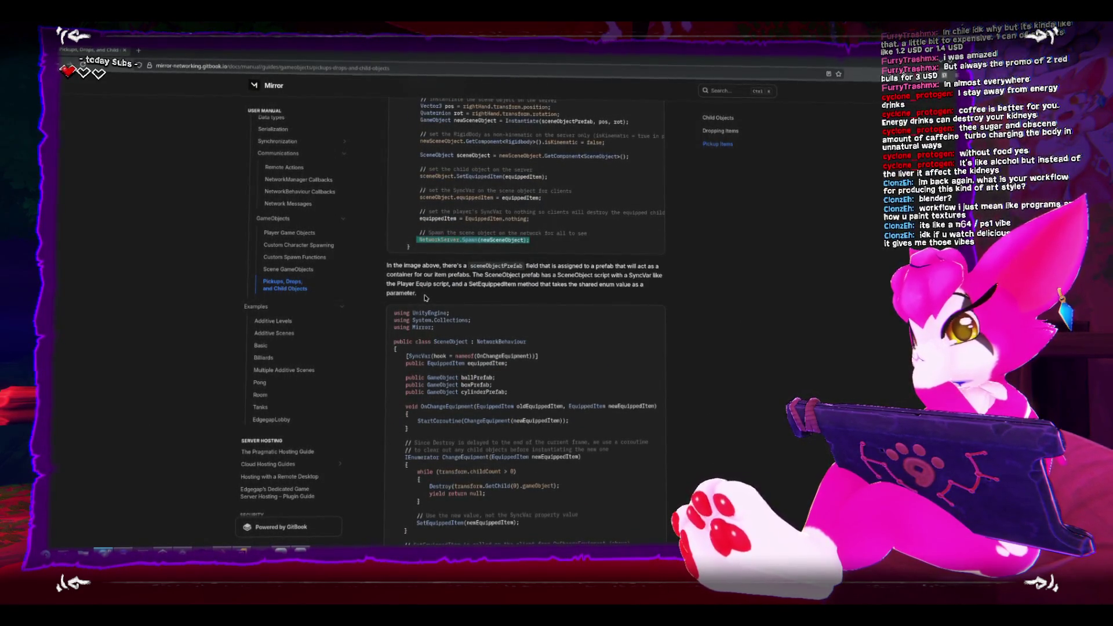
pyautogui.scroll(-5, 425, 298)
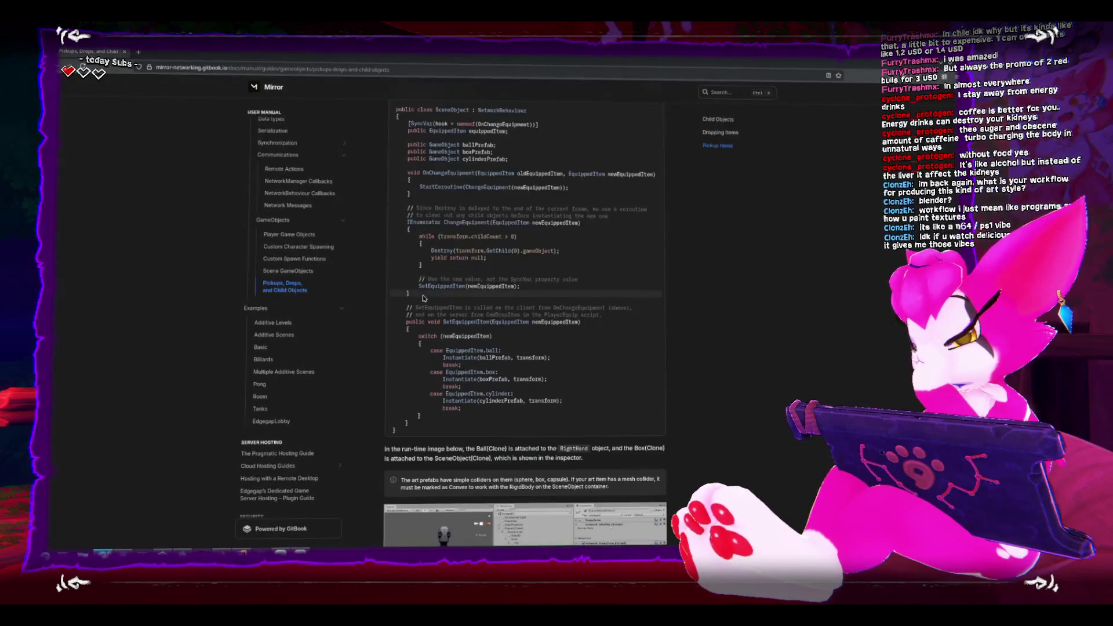
pyautogui.scroll(4, 424, 297)
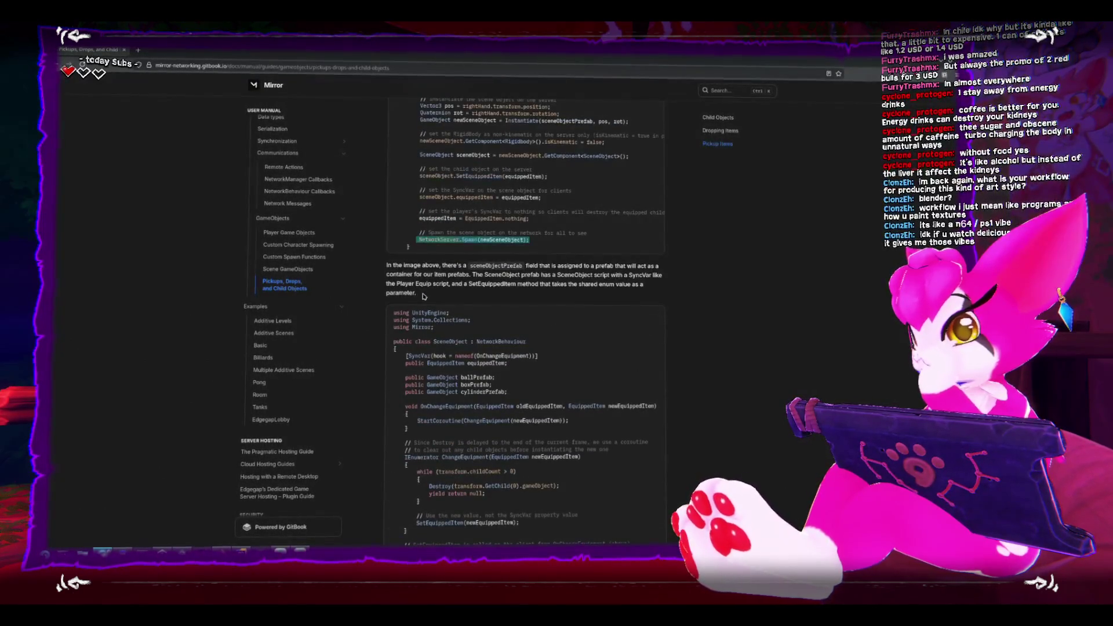
pyautogui.scroll(4, 423, 297)
pyautogui.scroll(5, 423, 296)
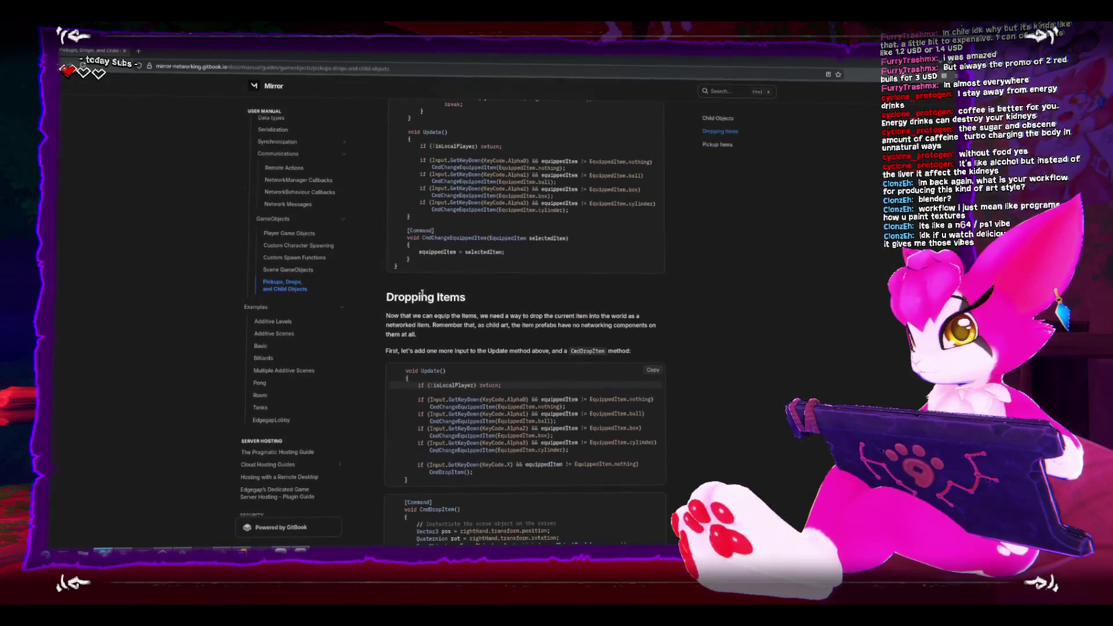
pyautogui.scroll(3, 310, 248)
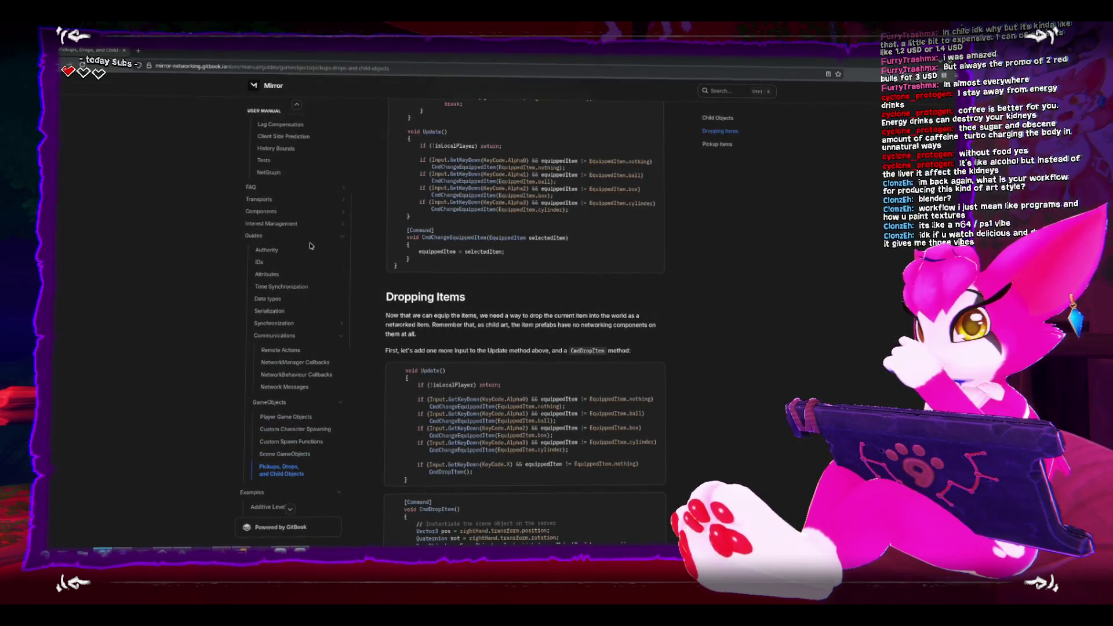
# Browse the Components, FAQ and Interest Management pages, then open Custom Spawn Functions
pyautogui.click(280, 214)
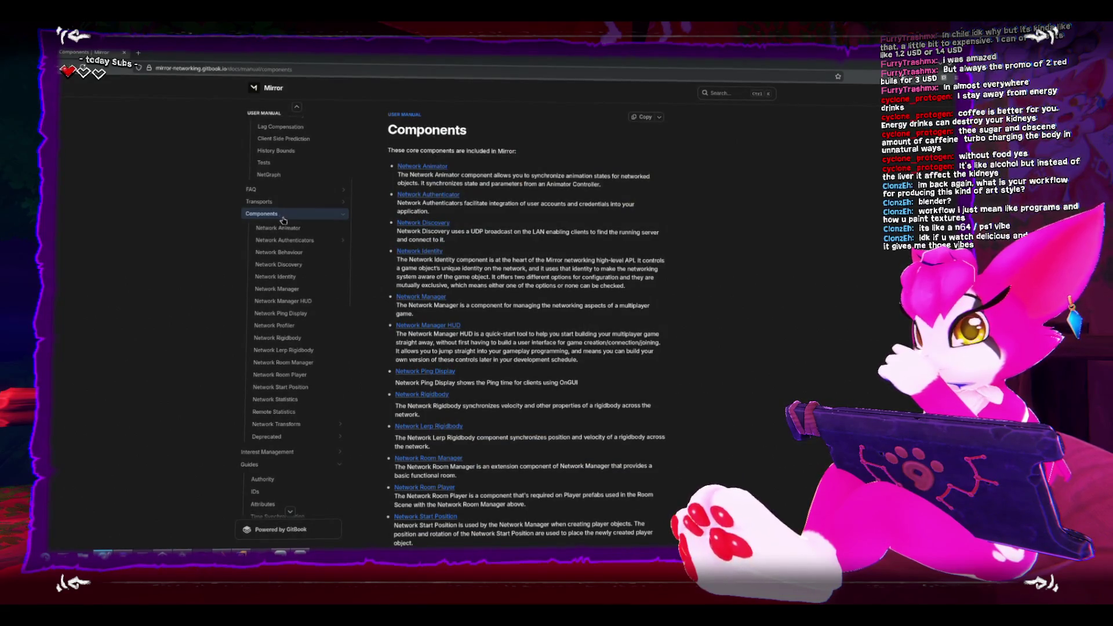
pyautogui.click(252, 187)
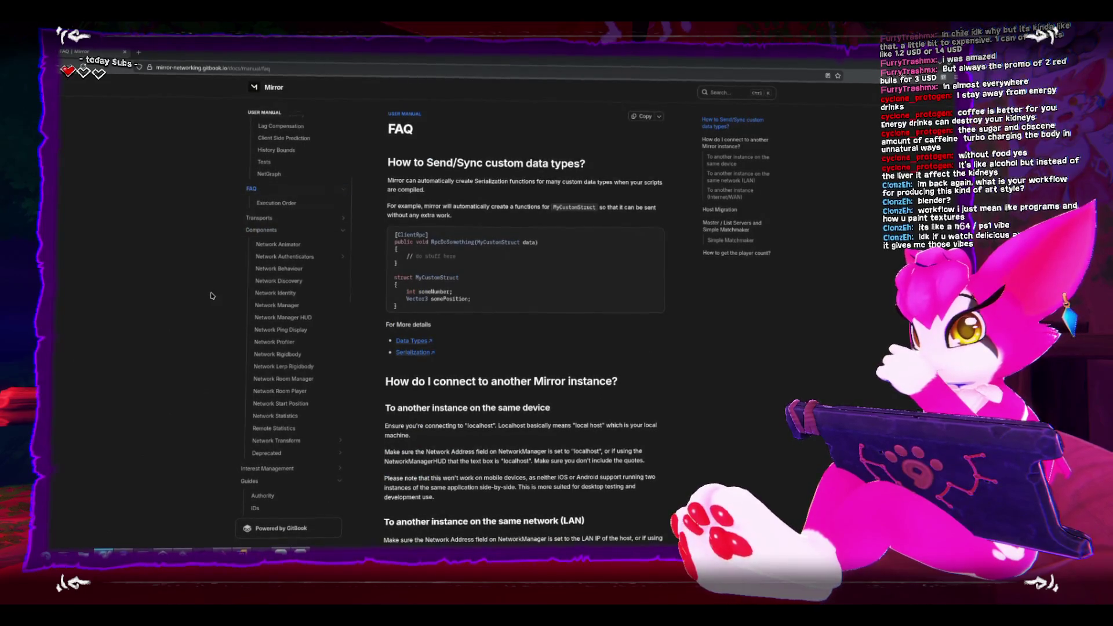
pyautogui.scroll(-2, 214, 295)
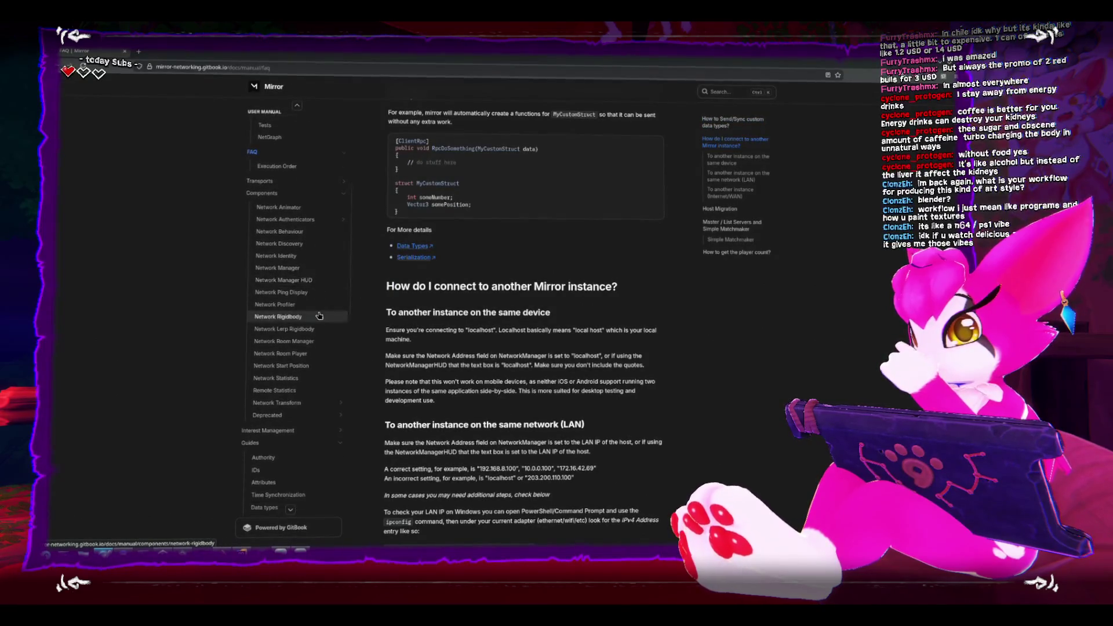
pyautogui.scroll(-2, 319, 316)
pyautogui.click(313, 323)
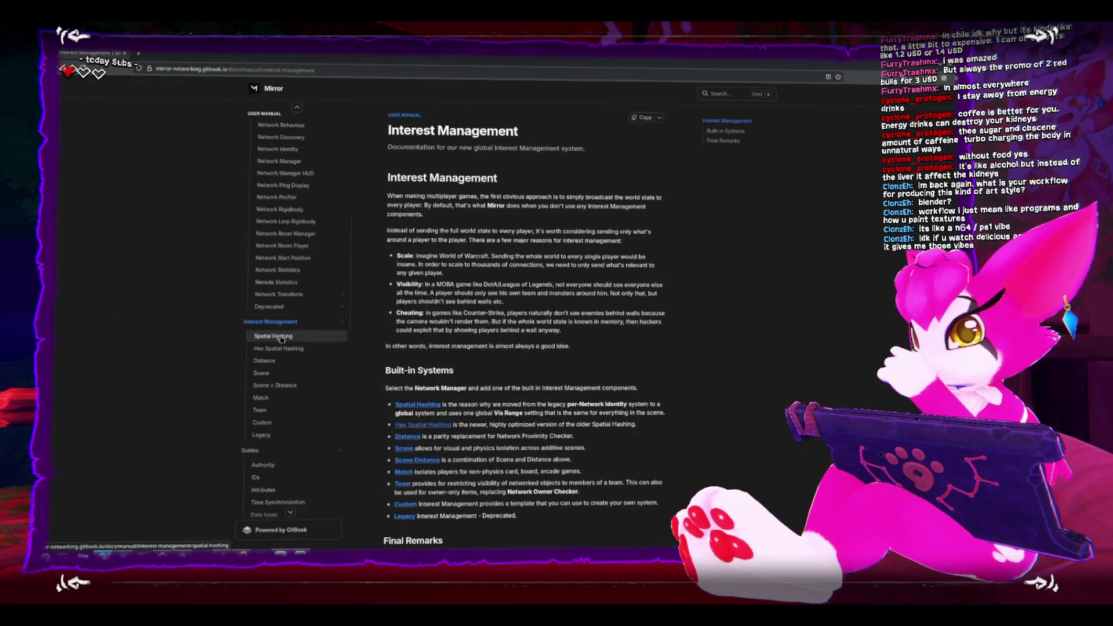
pyautogui.scroll(-1, 249, 353)
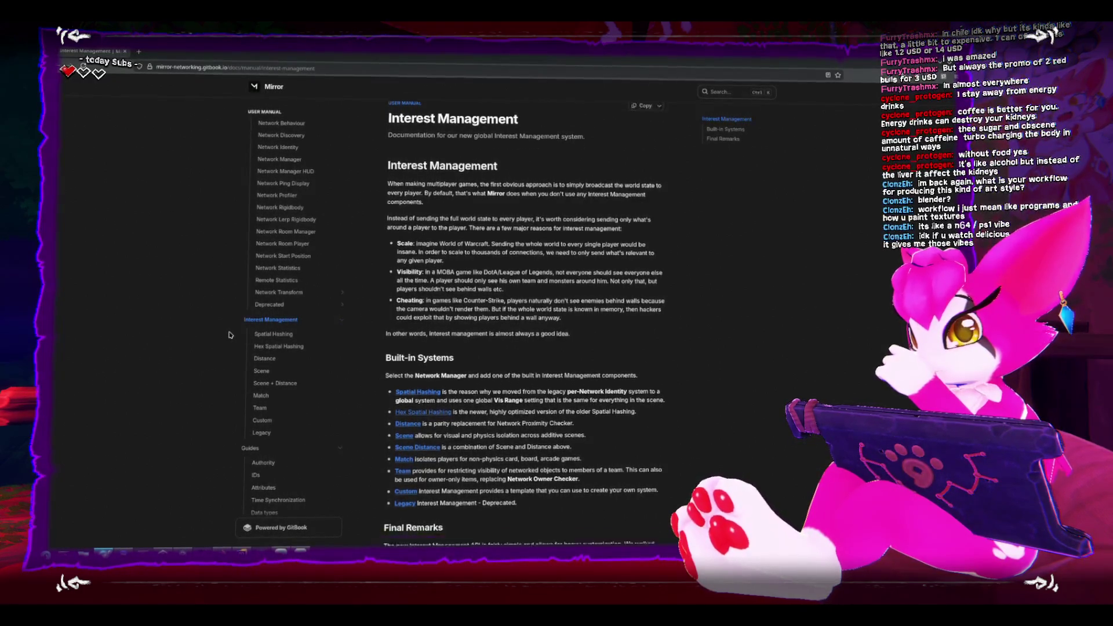
pyautogui.scroll(-3, 262, 381)
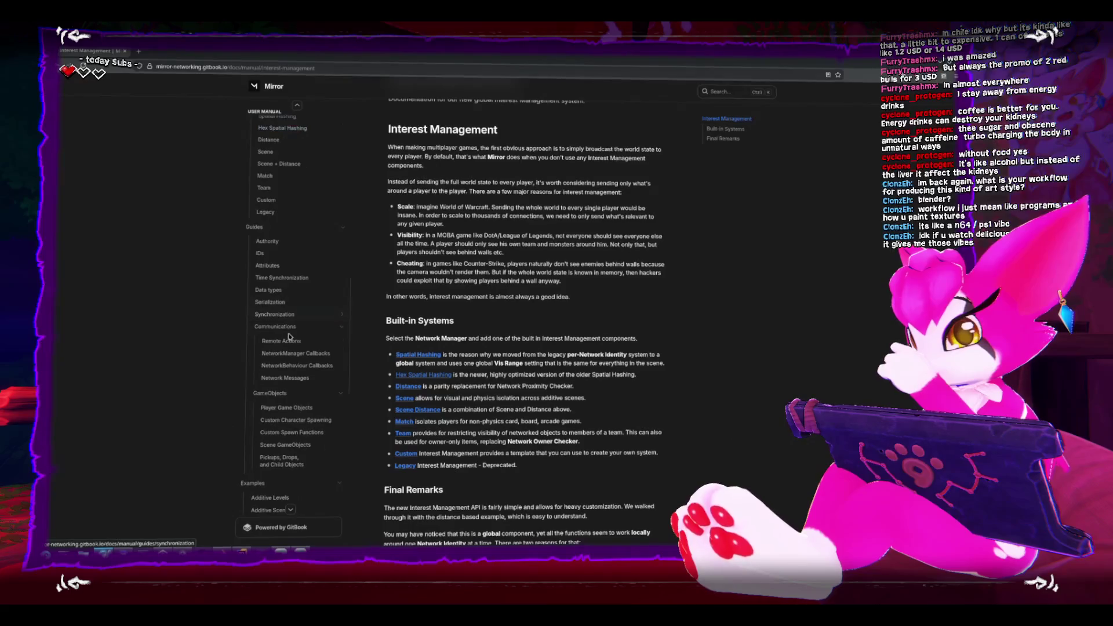
pyautogui.scroll(-1, 296, 339)
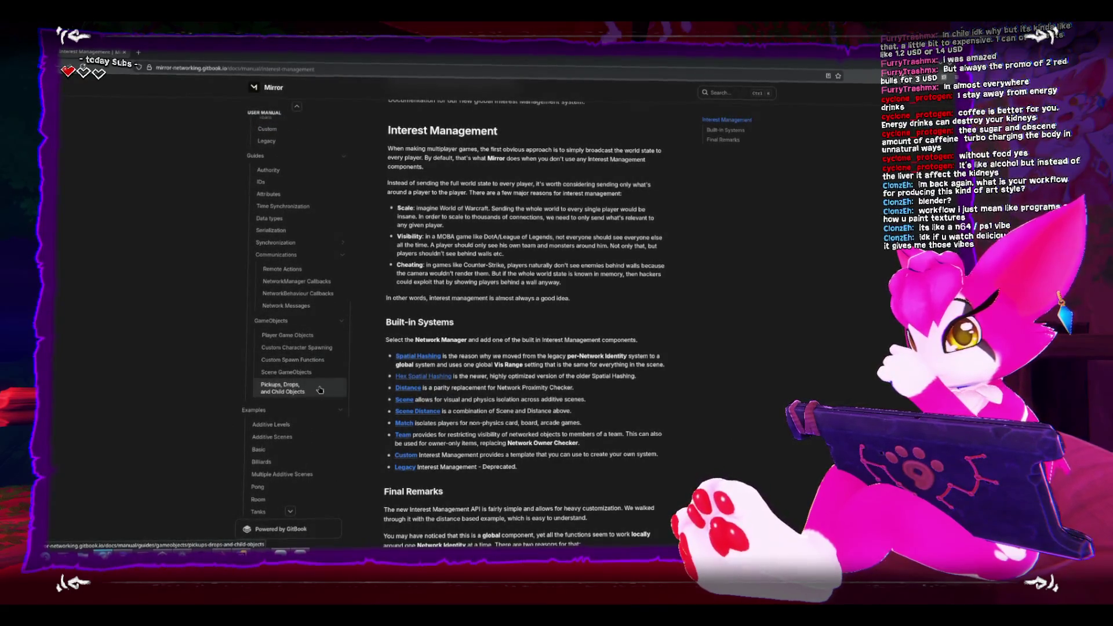
pyautogui.click(317, 362)
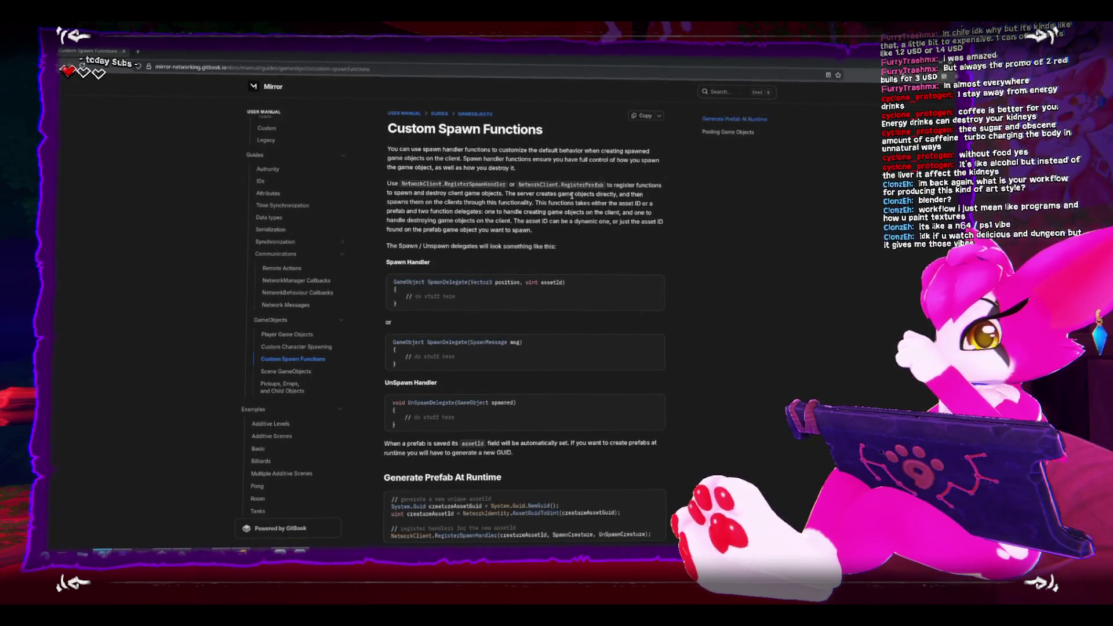
pyautogui.scroll(-4, 530, 397)
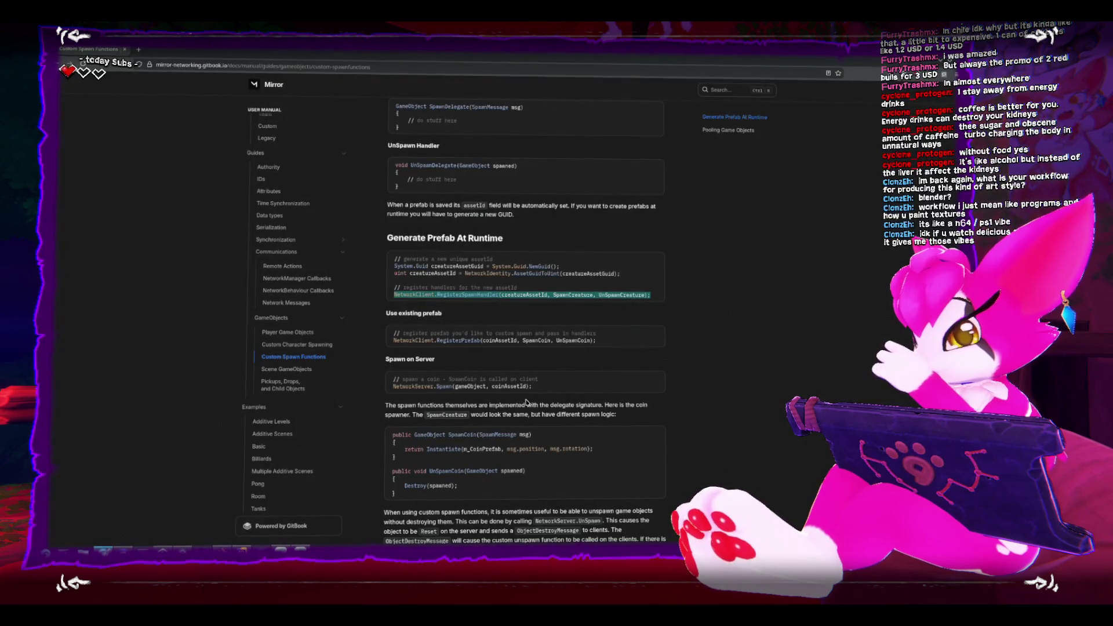
pyautogui.scroll(-2, 527, 400)
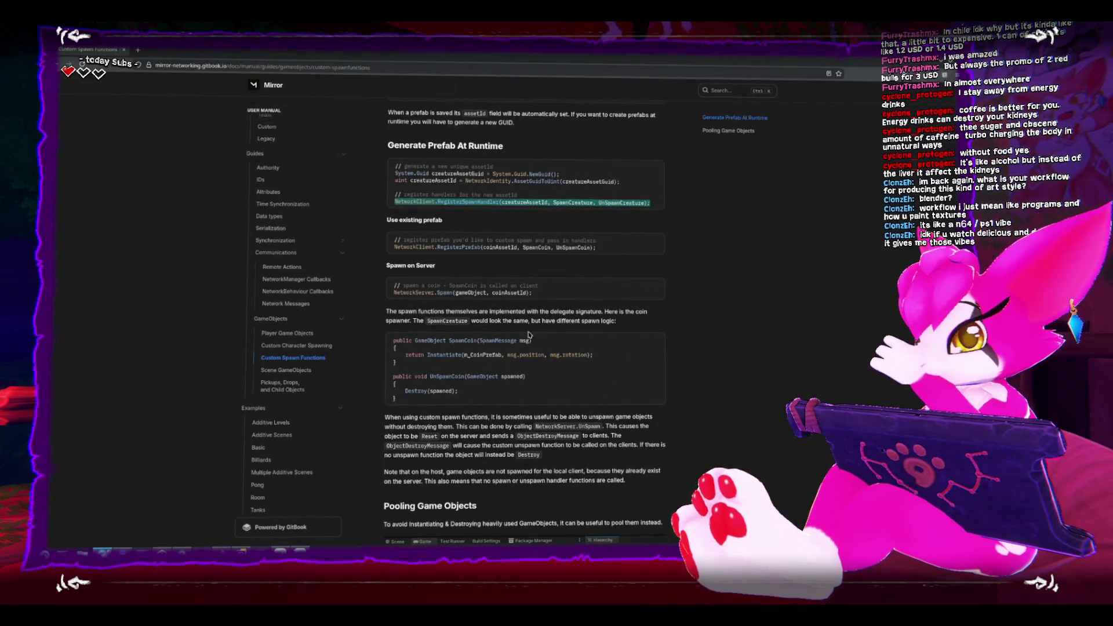
pyautogui.scroll(-1, 528, 335)
pyautogui.scroll(-2, 527, 335)
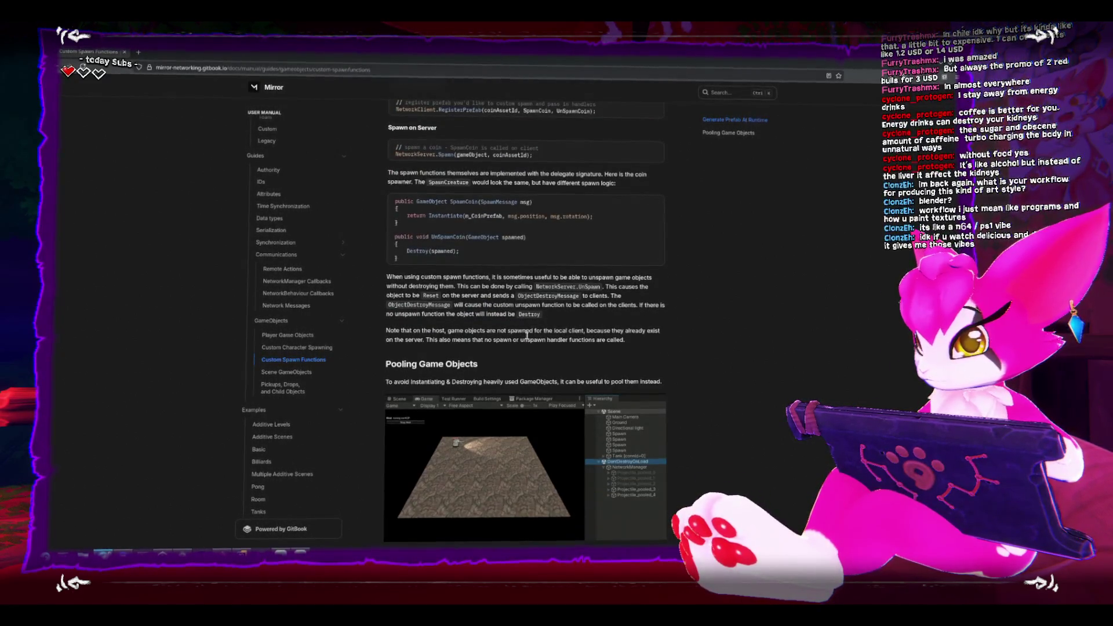
pyautogui.scroll(-5, 527, 339)
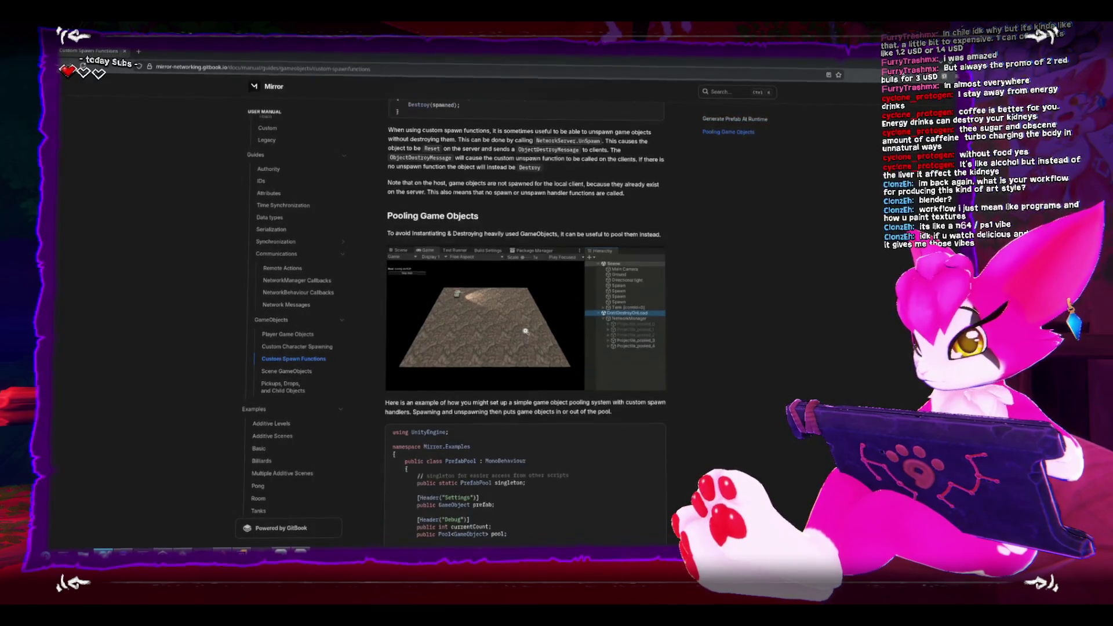
pyautogui.scroll(-2, 525, 330)
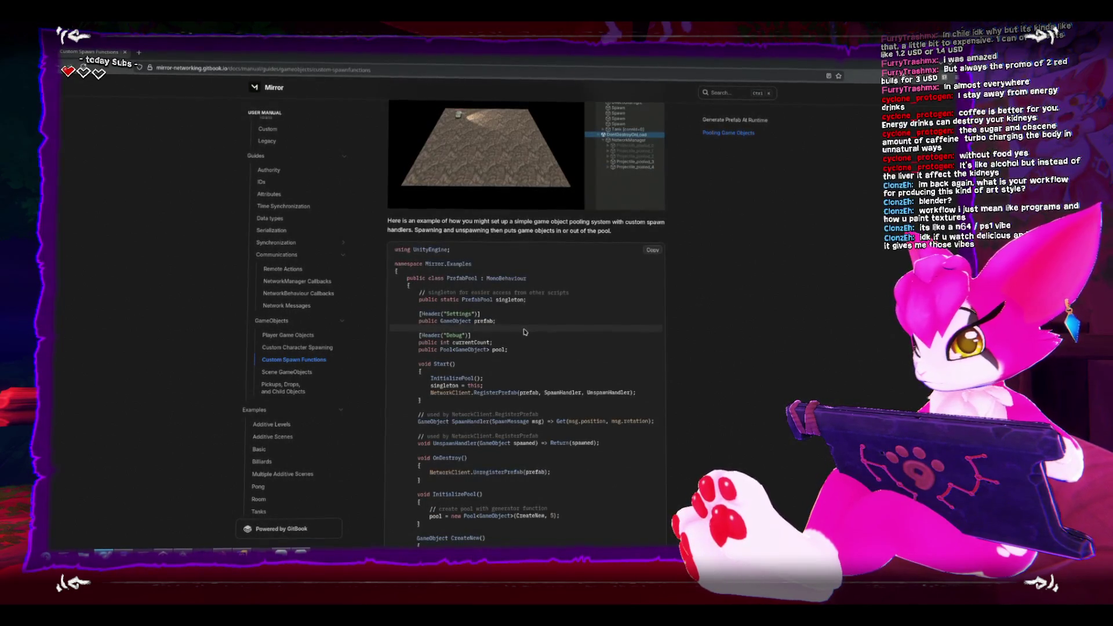
pyautogui.scroll(-1, 522, 336)
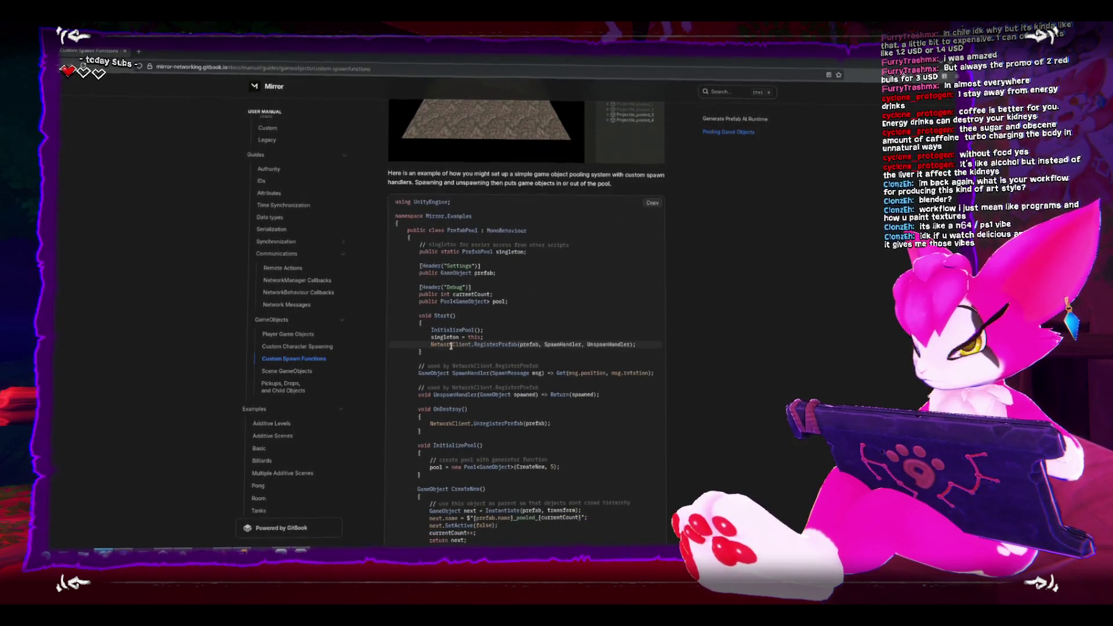
pyautogui.moveTo(431, 345); pyautogui.dragTo(624, 347)
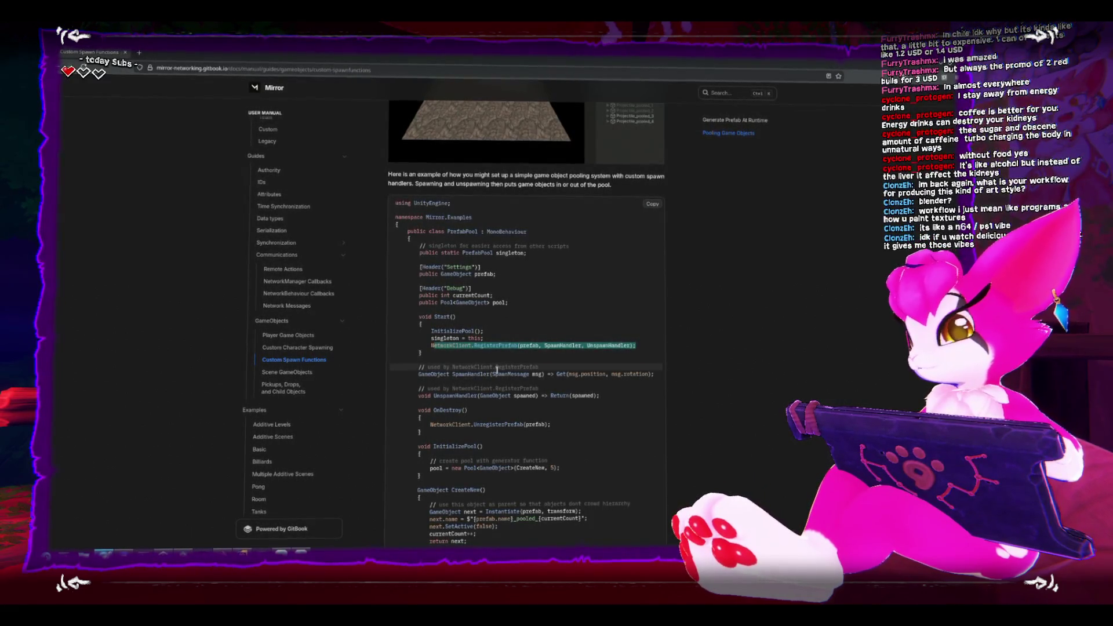
pyautogui.moveTo(418, 373); pyautogui.dragTo(641, 371)
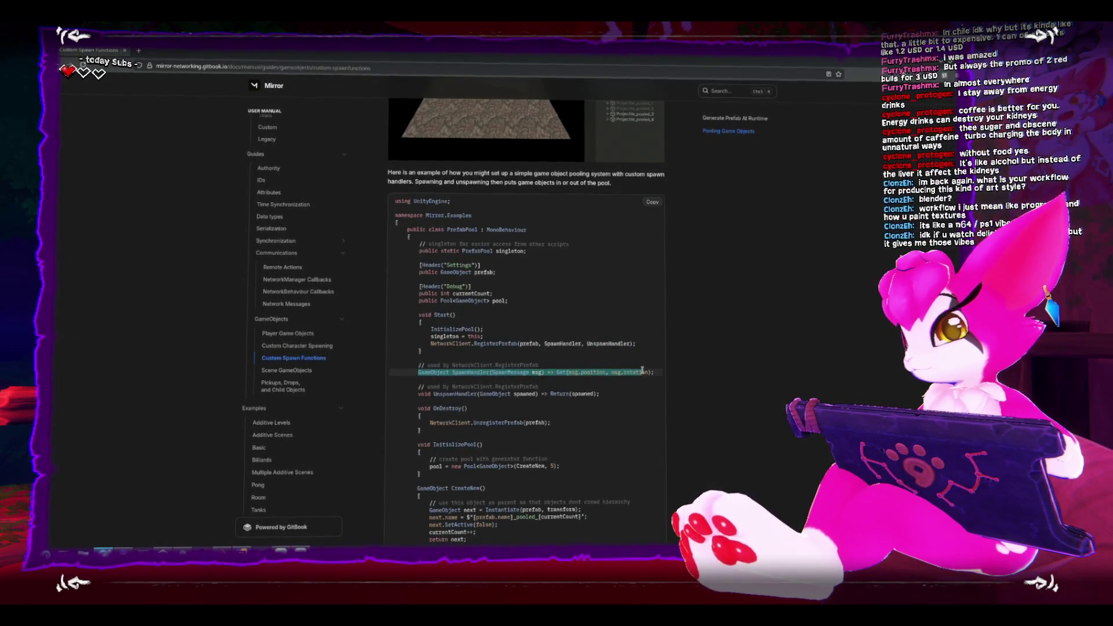
pyautogui.scroll(-1, 638, 374)
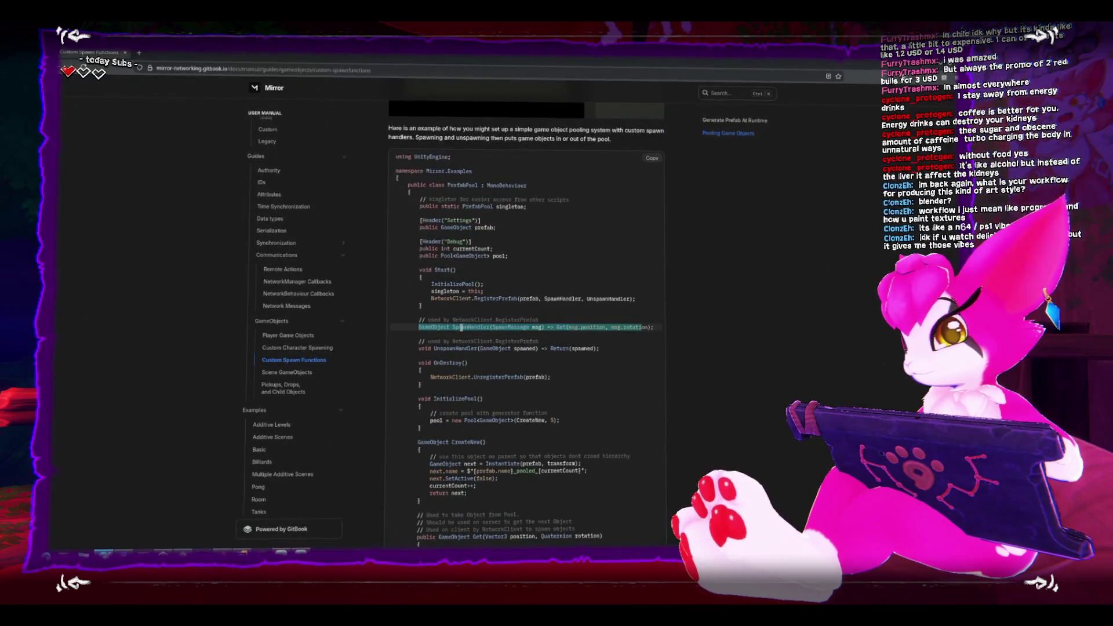
pyautogui.click(516, 333)
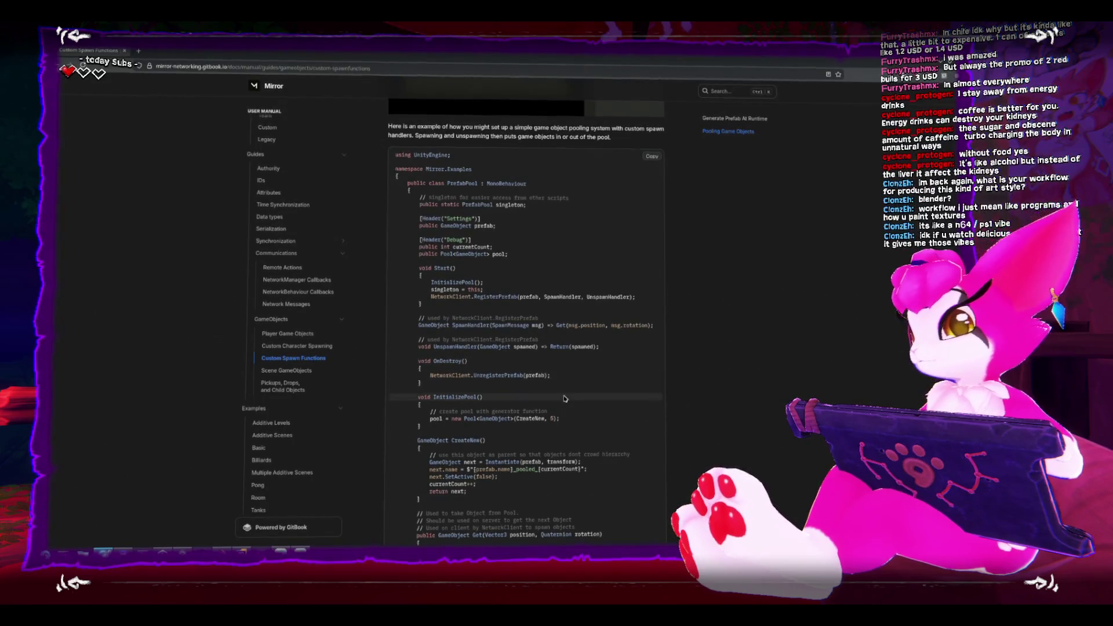
pyautogui.scroll(-1, 564, 394)
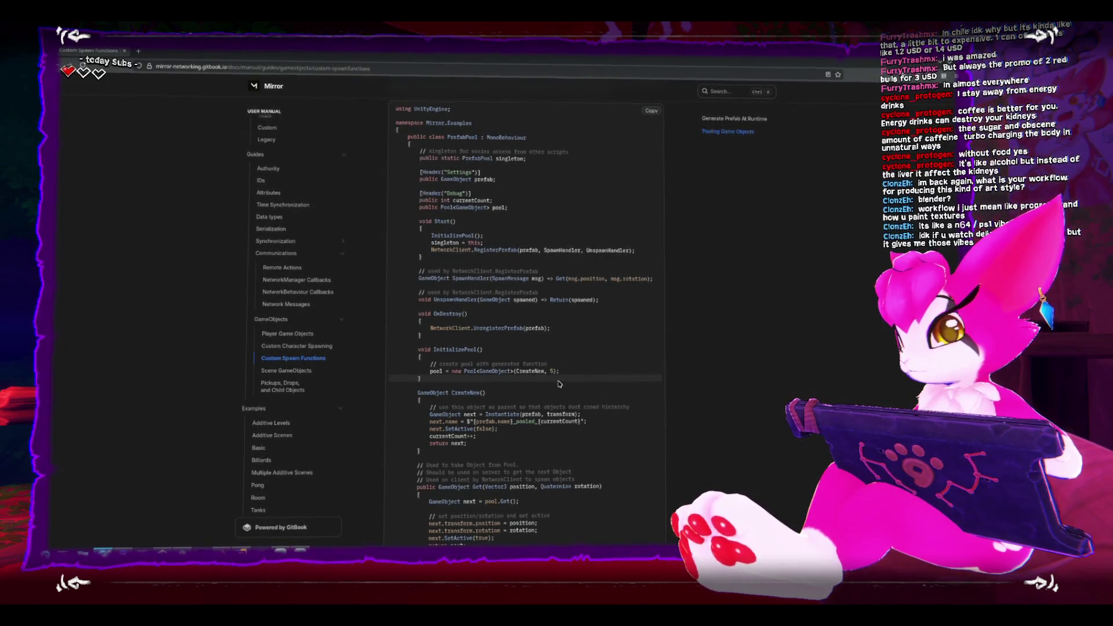
pyautogui.doubleClick(494, 414)
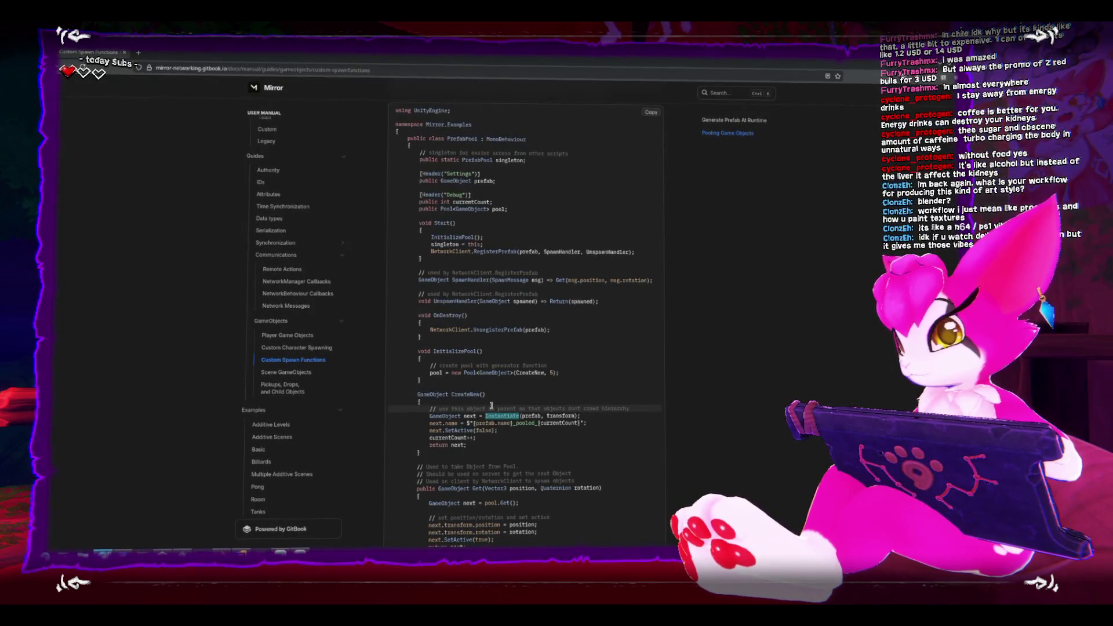
pyautogui.scroll(-5, 491, 405)
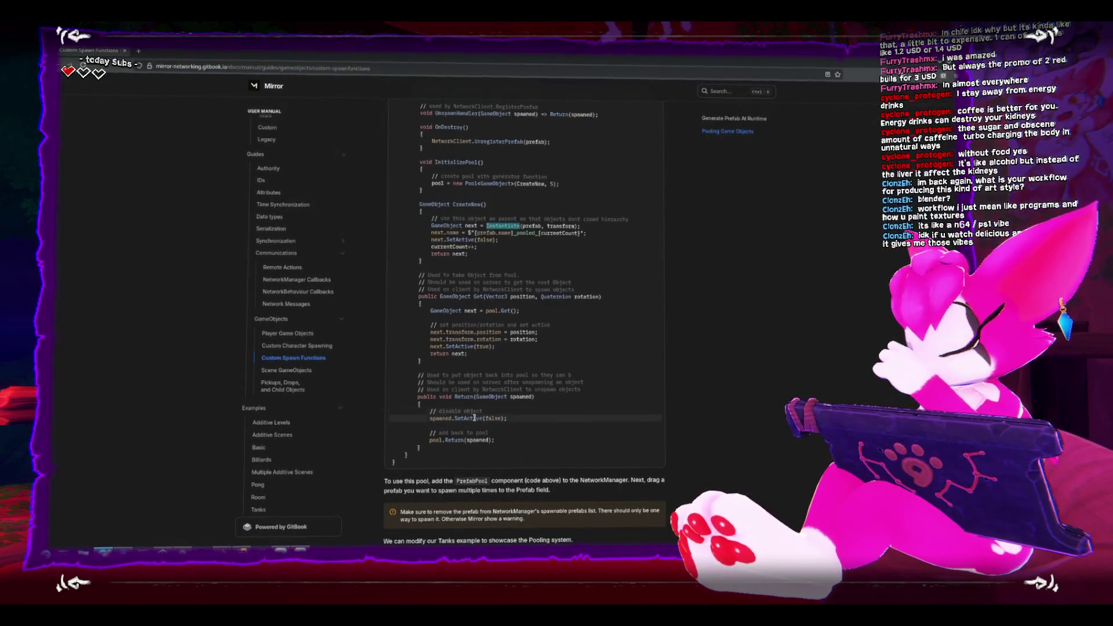
pyautogui.scroll(1, 474, 419)
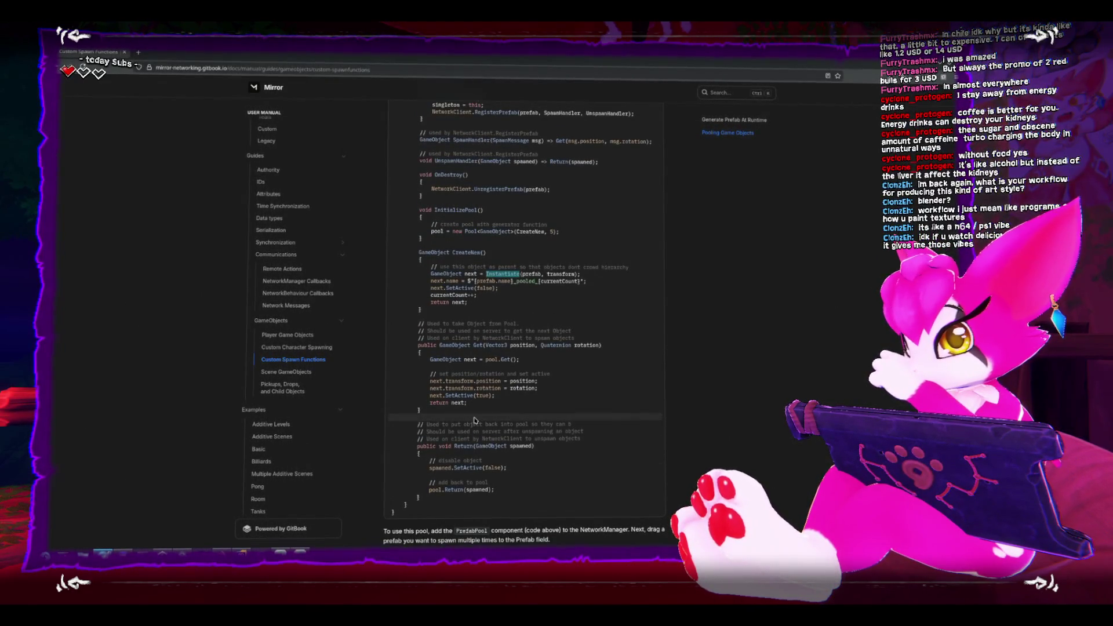
pyautogui.scroll(1, 474, 419)
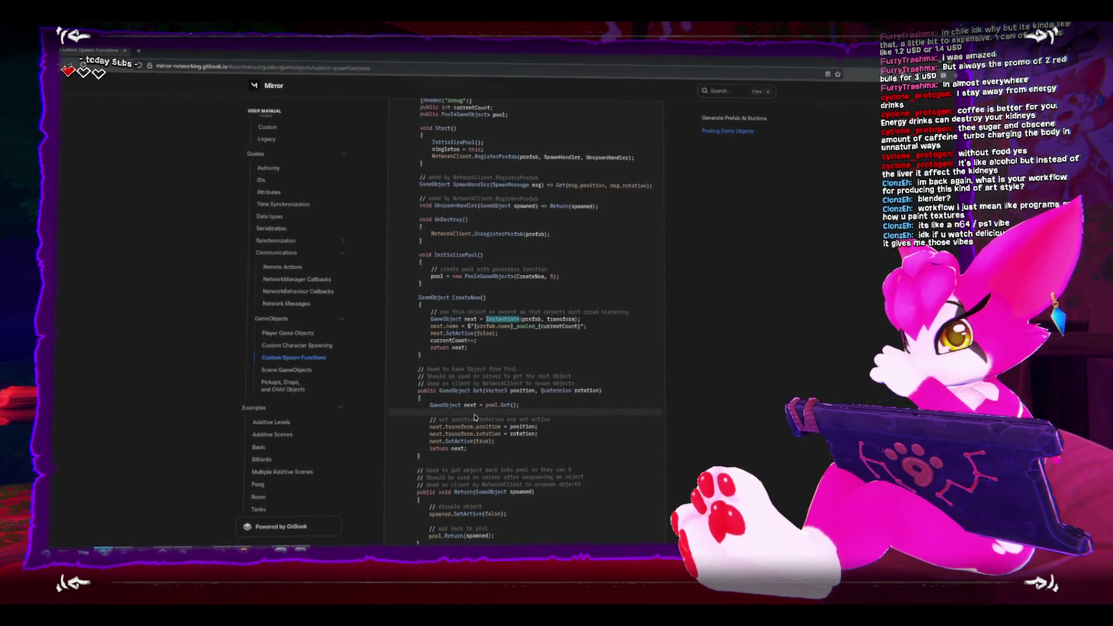
pyautogui.scroll(2, 474, 416)
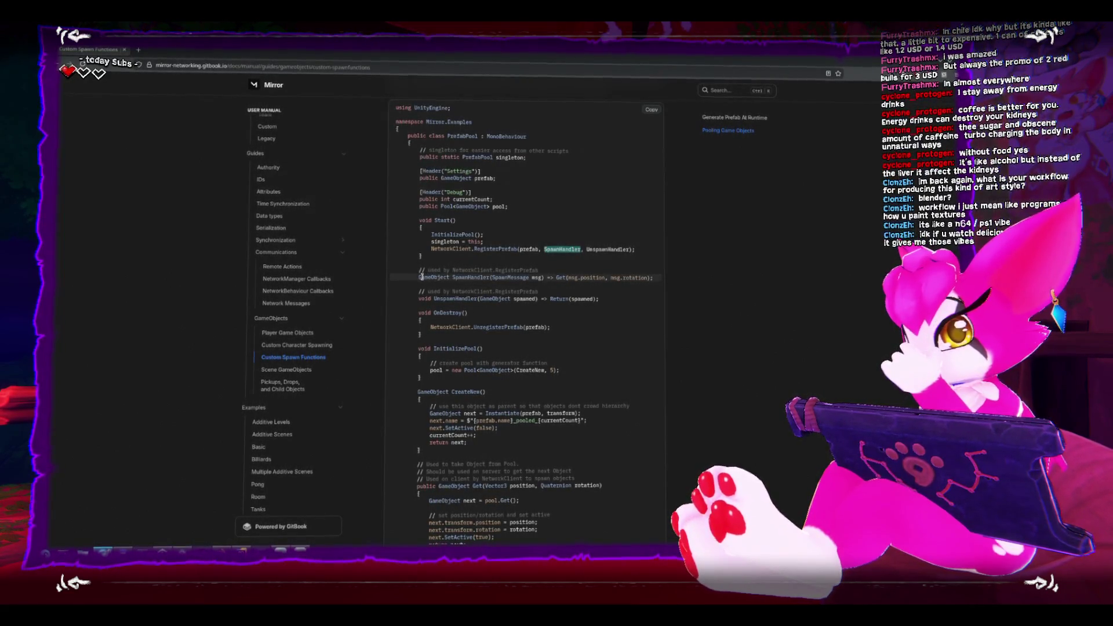
pyautogui.moveTo(600, 300); pyautogui.dragTo(410, 270)
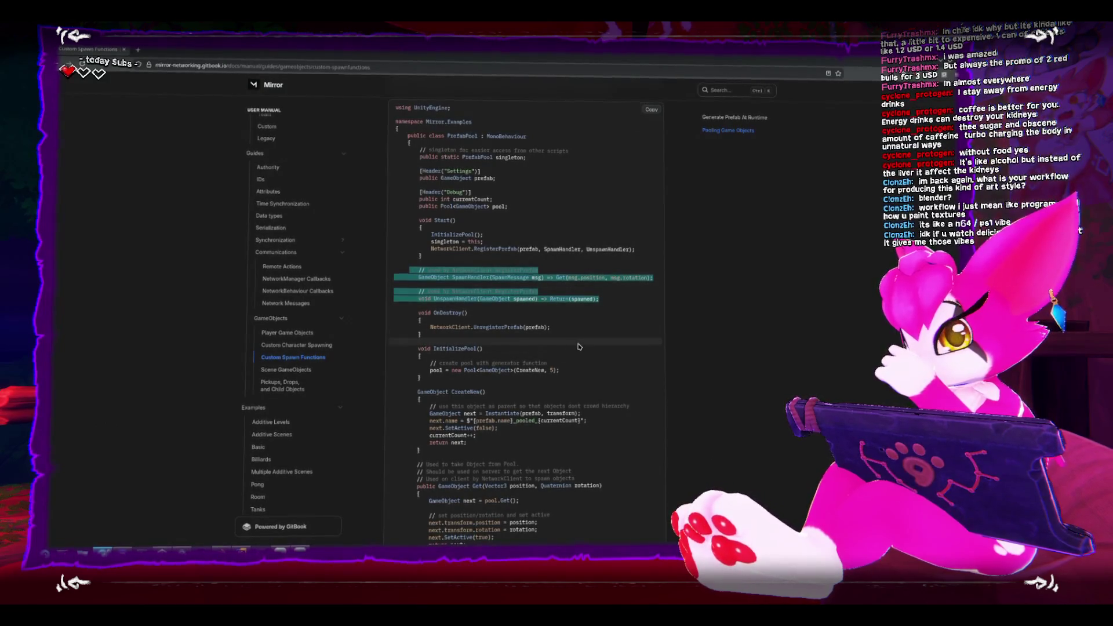
pyautogui.click(448, 341)
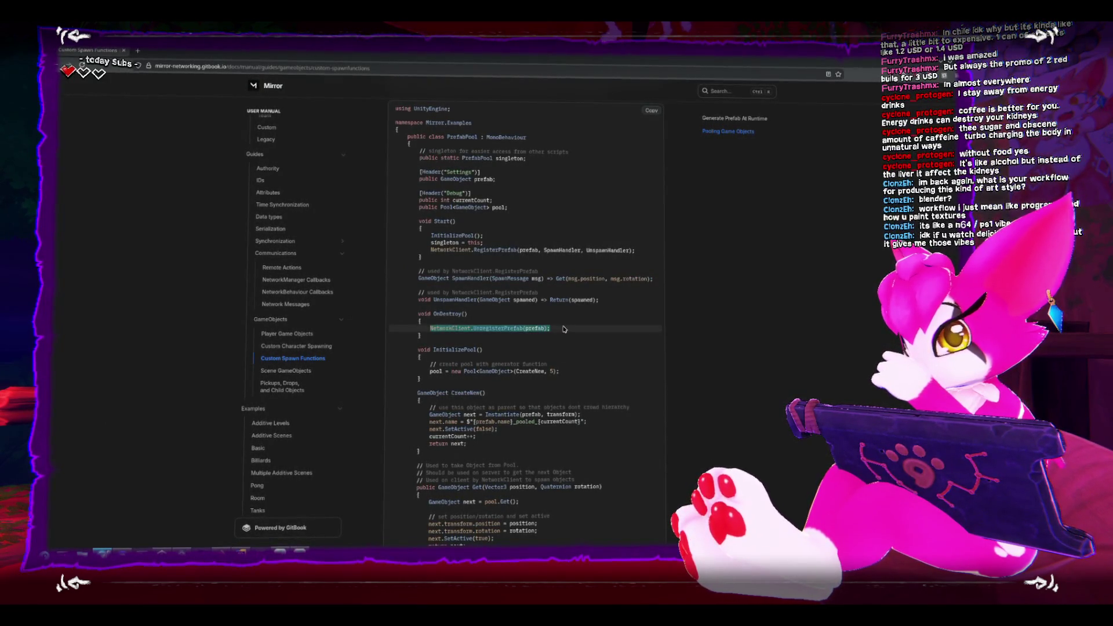
pyautogui.scroll(-1, 497, 325)
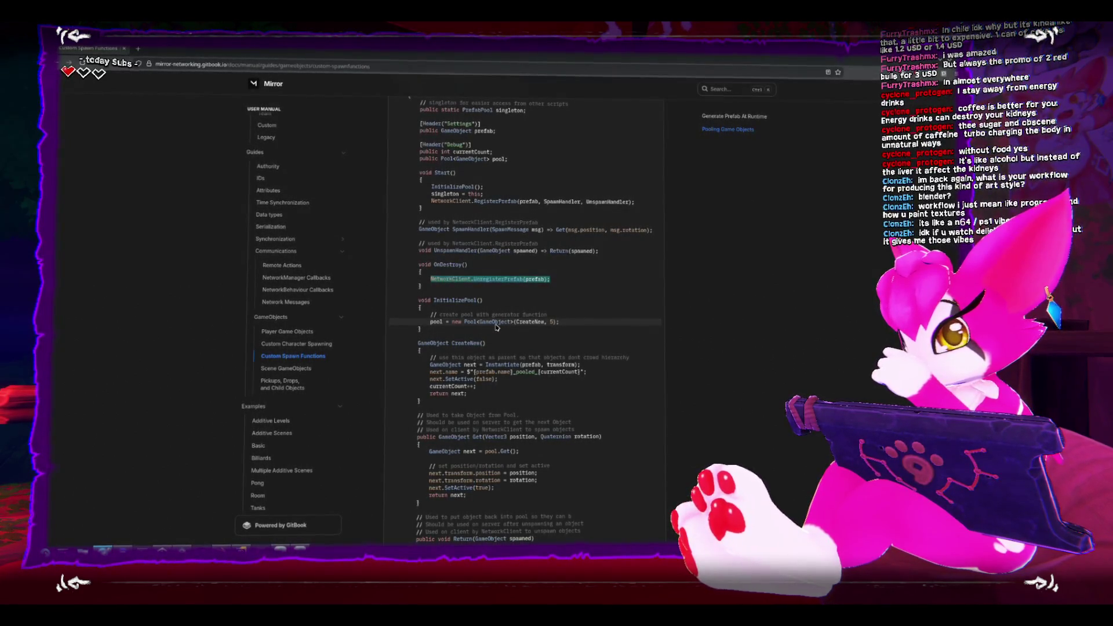
pyautogui.scroll(-1, 495, 327)
pyautogui.scroll(-2, 611, 325)
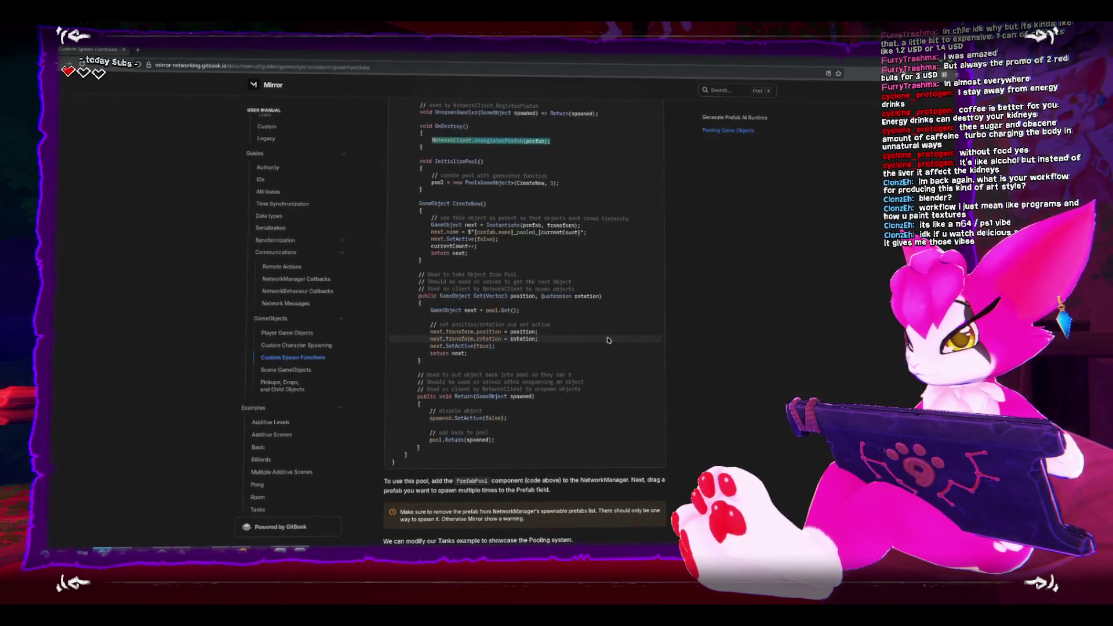
pyautogui.scroll(2, 610, 341)
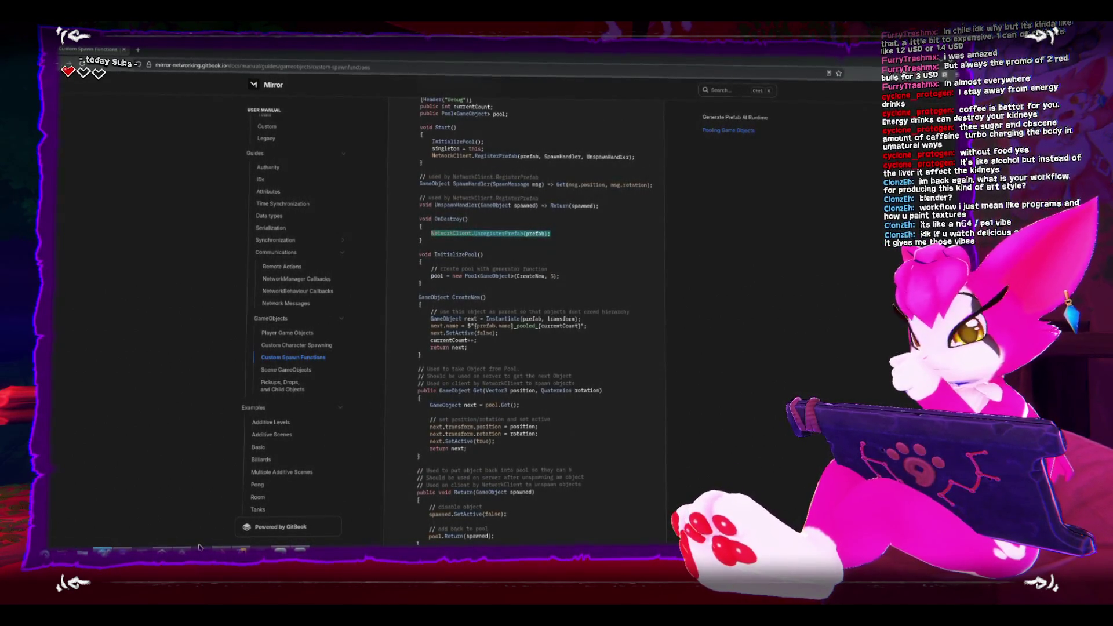
# Inspect the NetworkServer.Spawn call in PickupsManager.cs, then return to the Custom Spawn Functions docs
pyautogui.hotkey('alt', 'Tab')
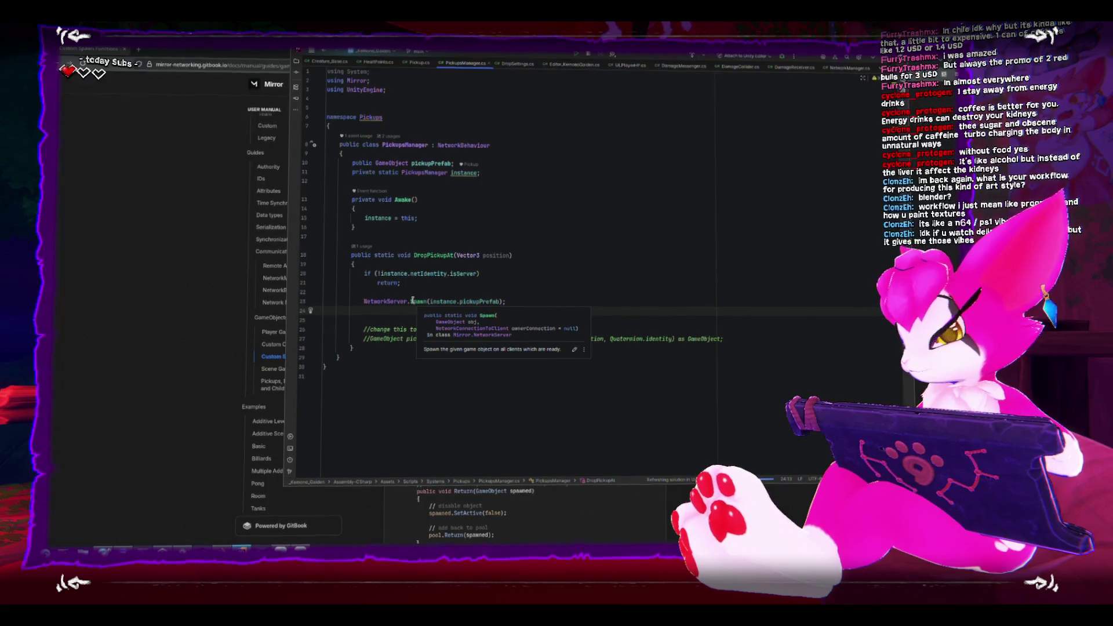
pyautogui.click(413, 300)
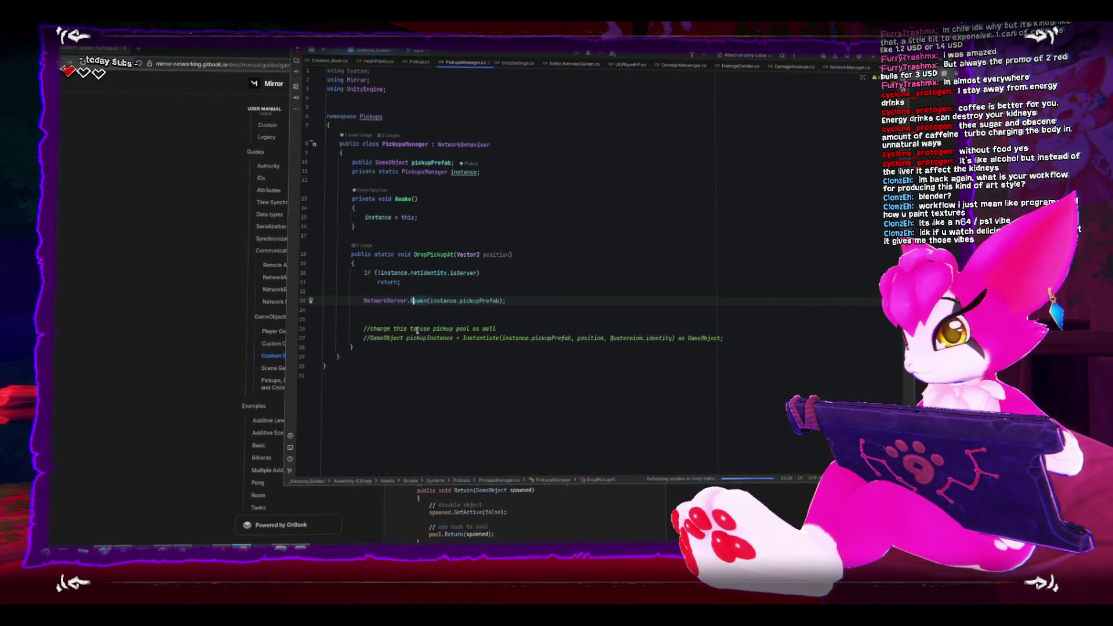
pyautogui.click(177, 365)
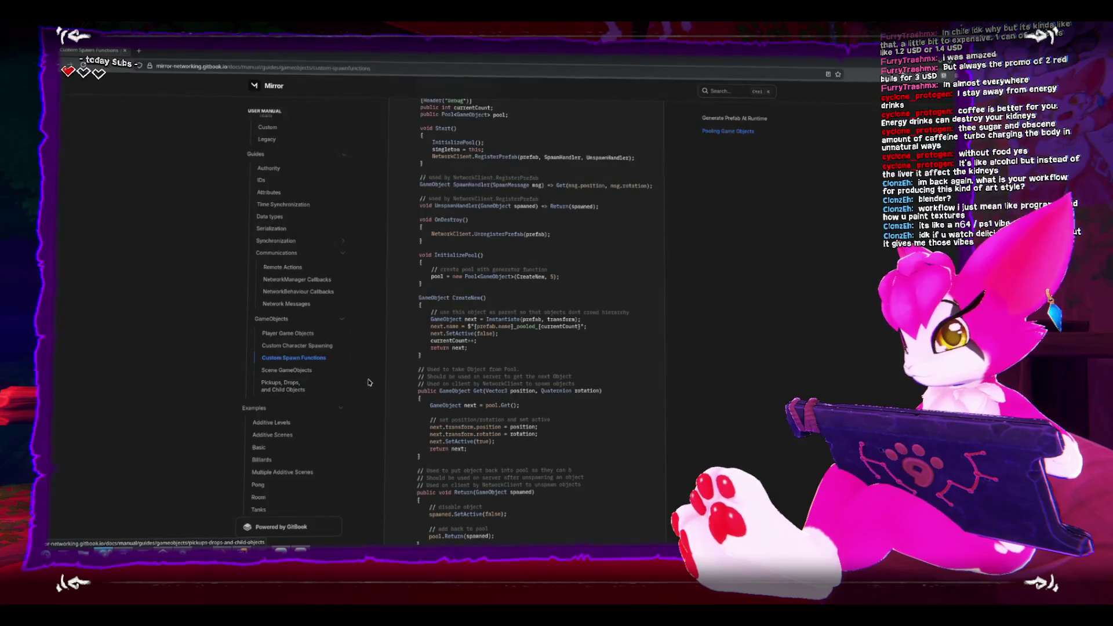
# Open Pickups, Drops, and Child Objects and scroll to the Dropping Items CmdDropItem code
pyautogui.click(338, 386)
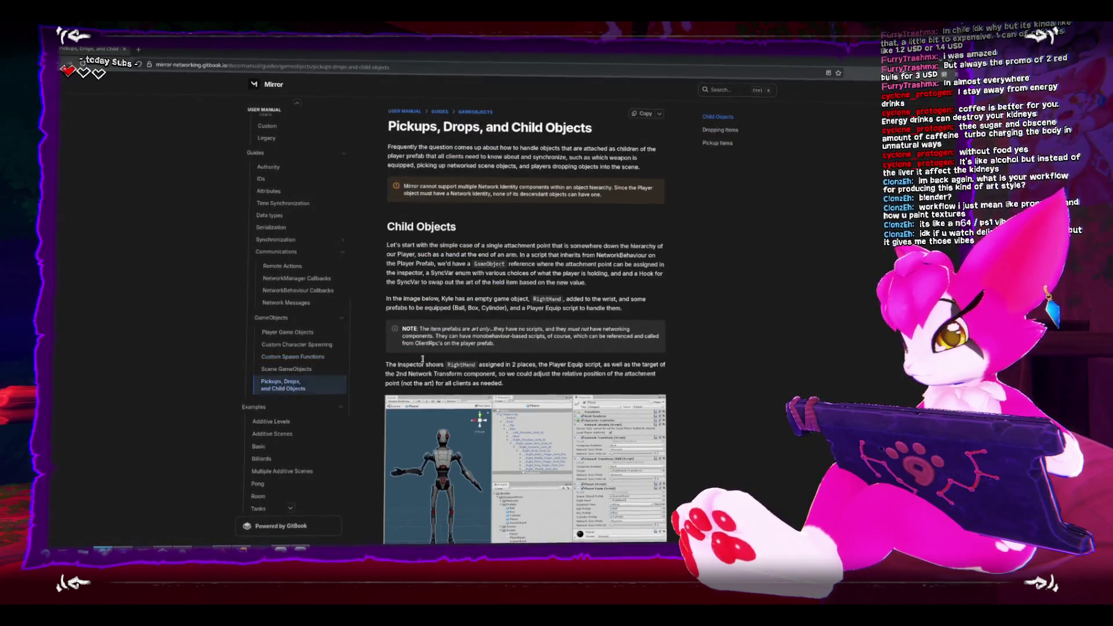
pyautogui.scroll(-5, 422, 359)
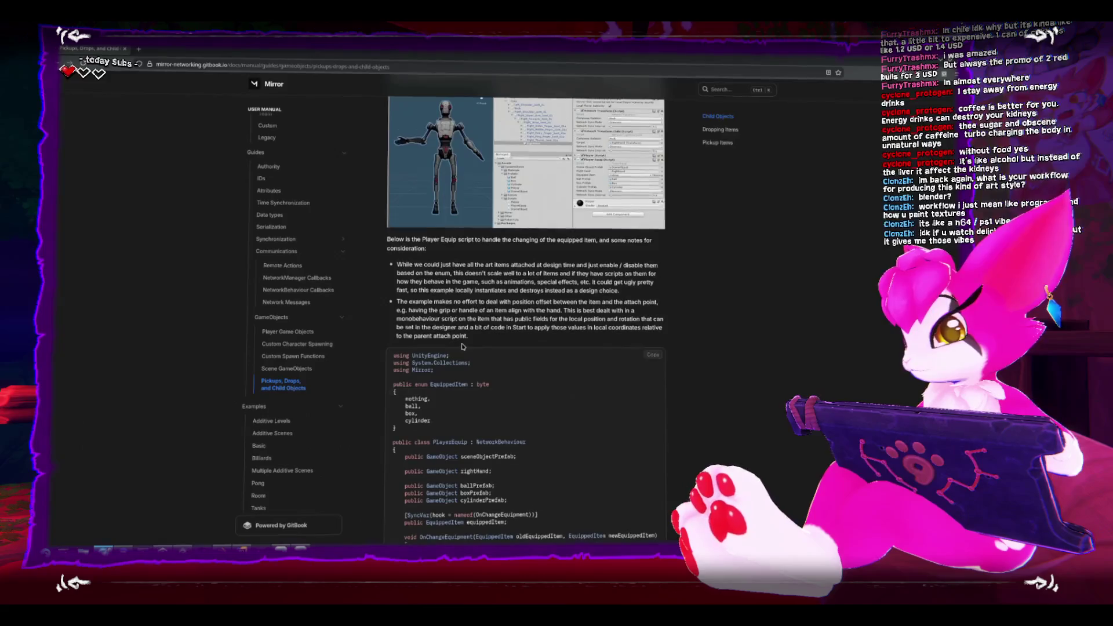
pyautogui.scroll(-2, 461, 346)
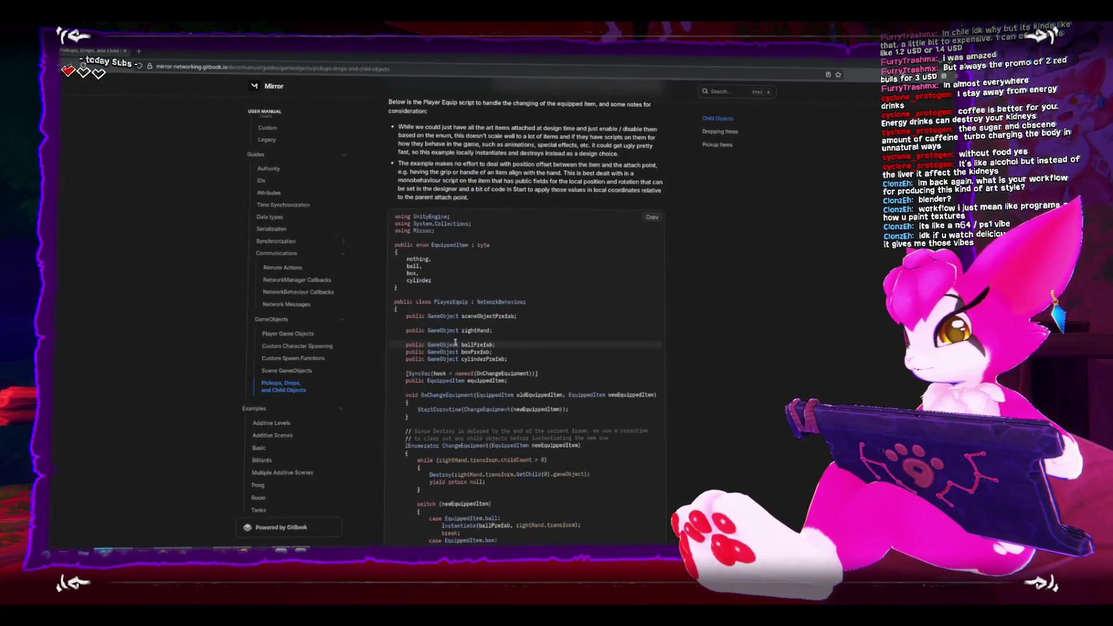
pyautogui.scroll(-4, 455, 343)
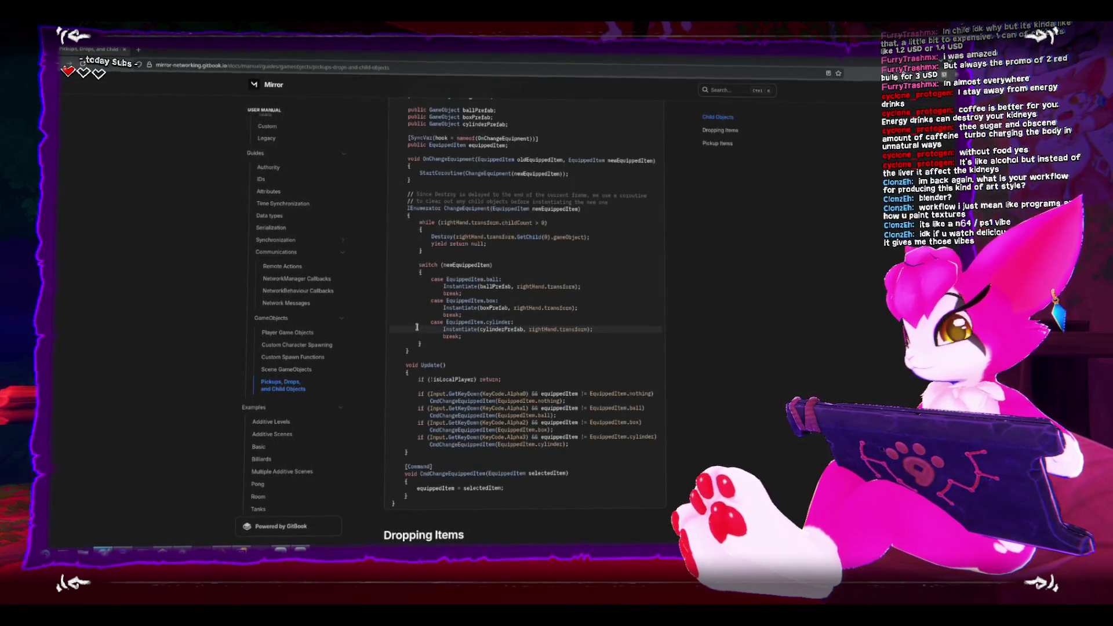
pyautogui.scroll(1, 416, 325)
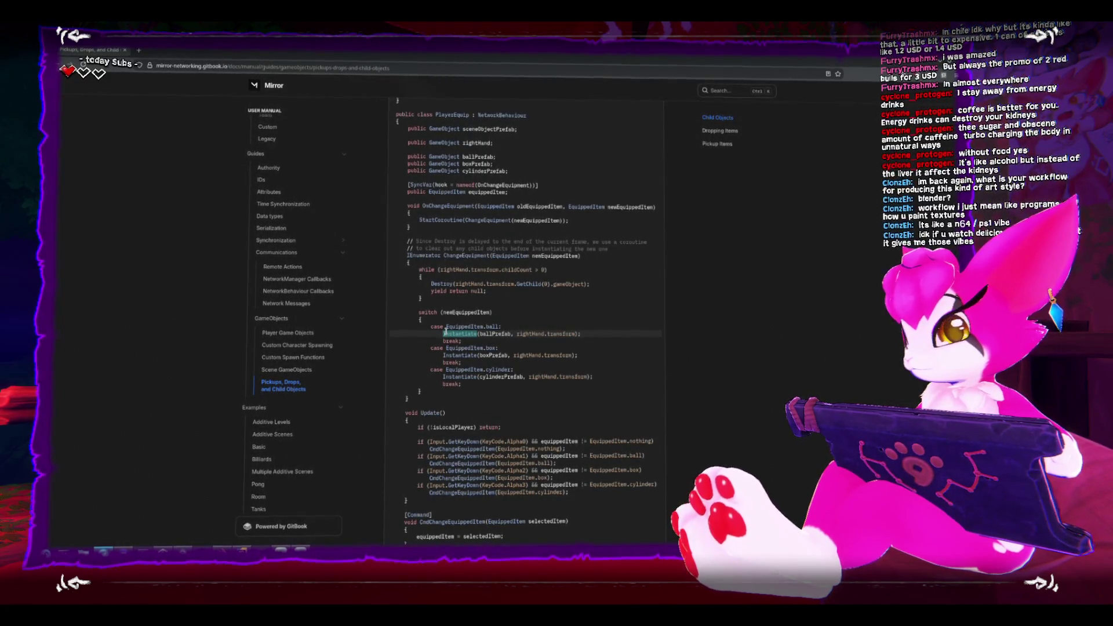
pyautogui.scroll(-1, 443, 332)
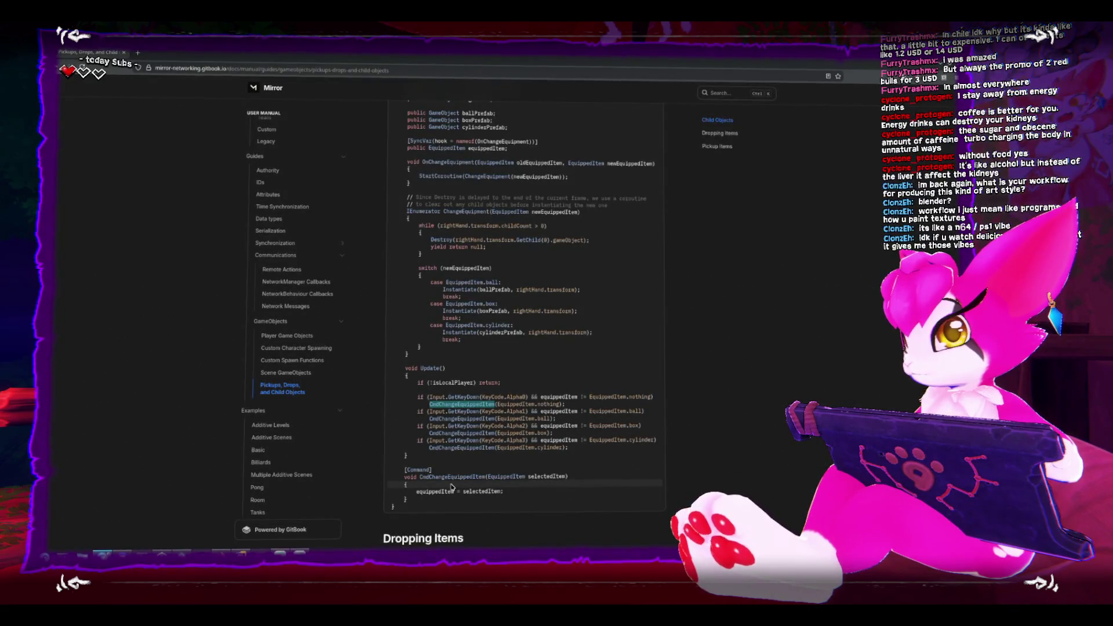
pyautogui.scroll(1, 466, 369)
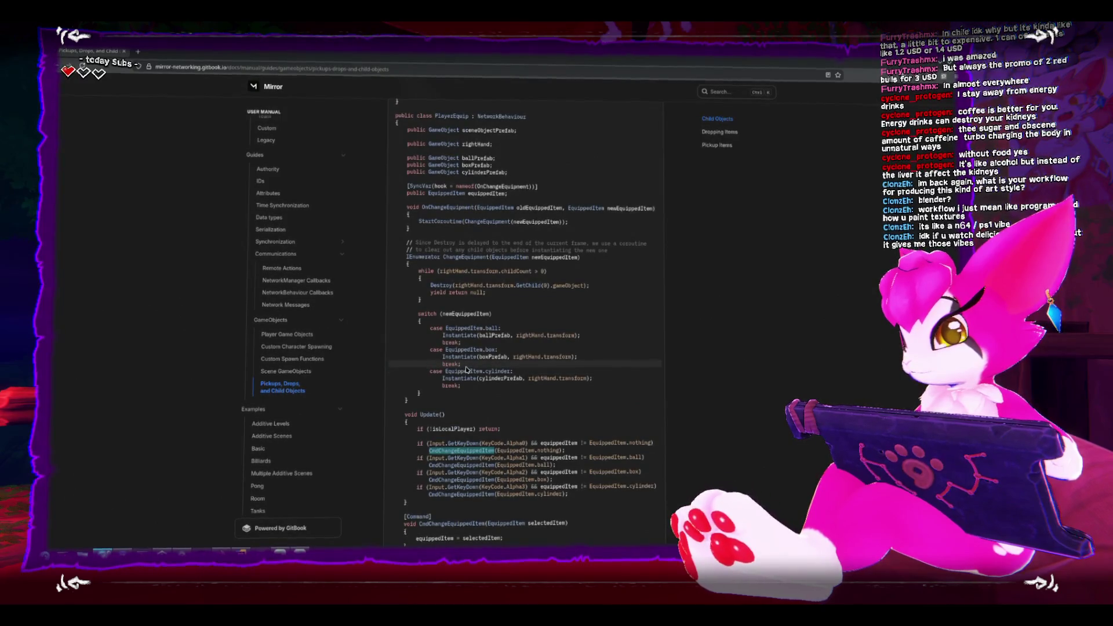
pyautogui.scroll(-1, 464, 368)
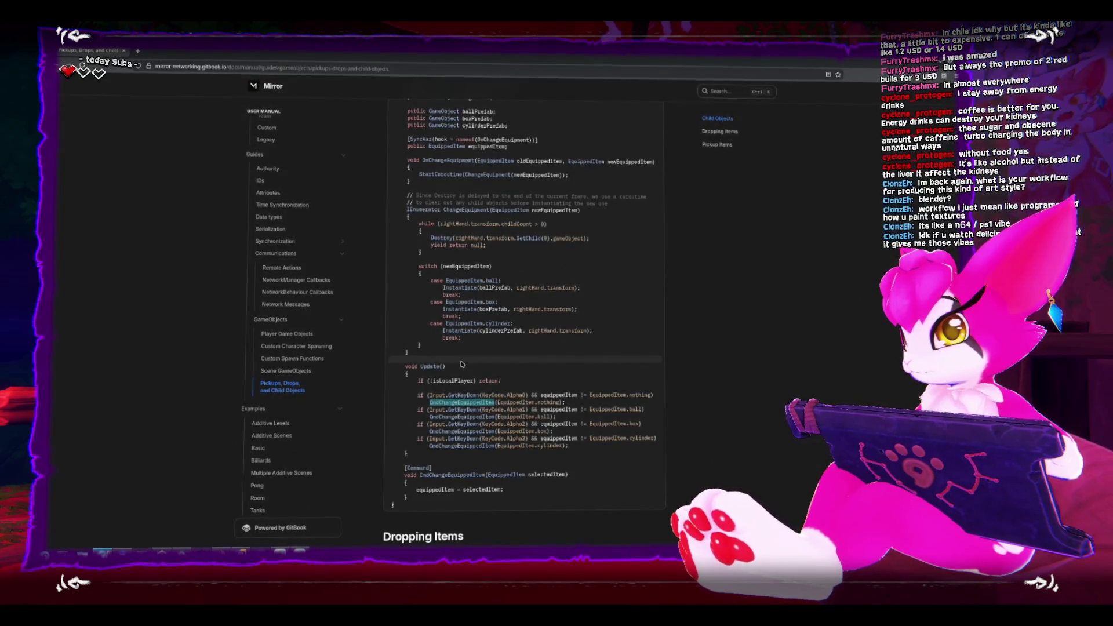
pyautogui.scroll(-8, 462, 363)
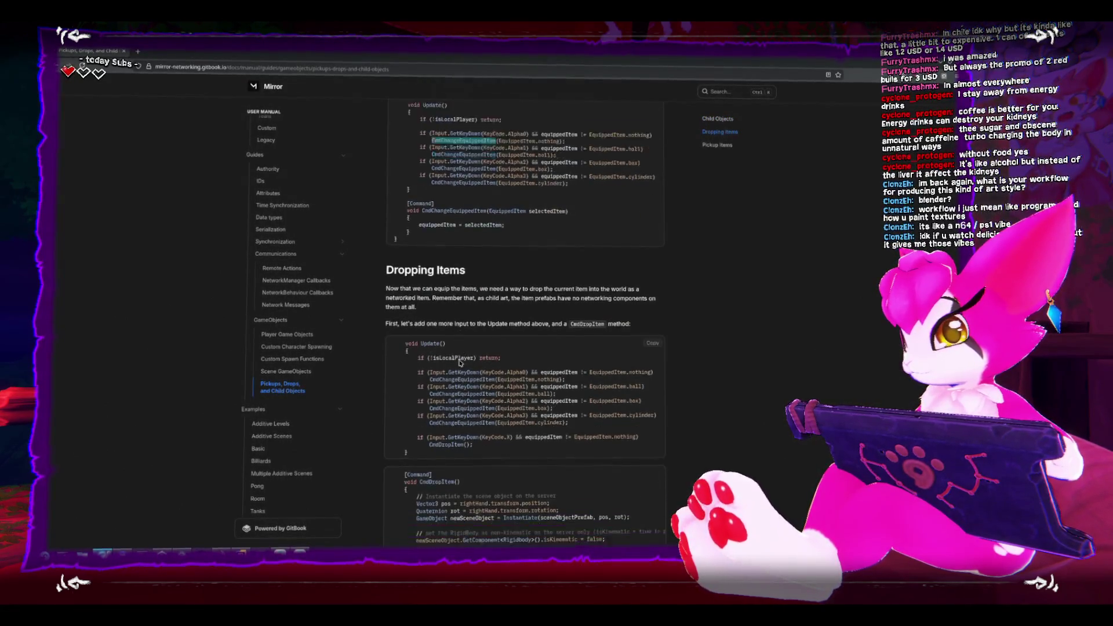